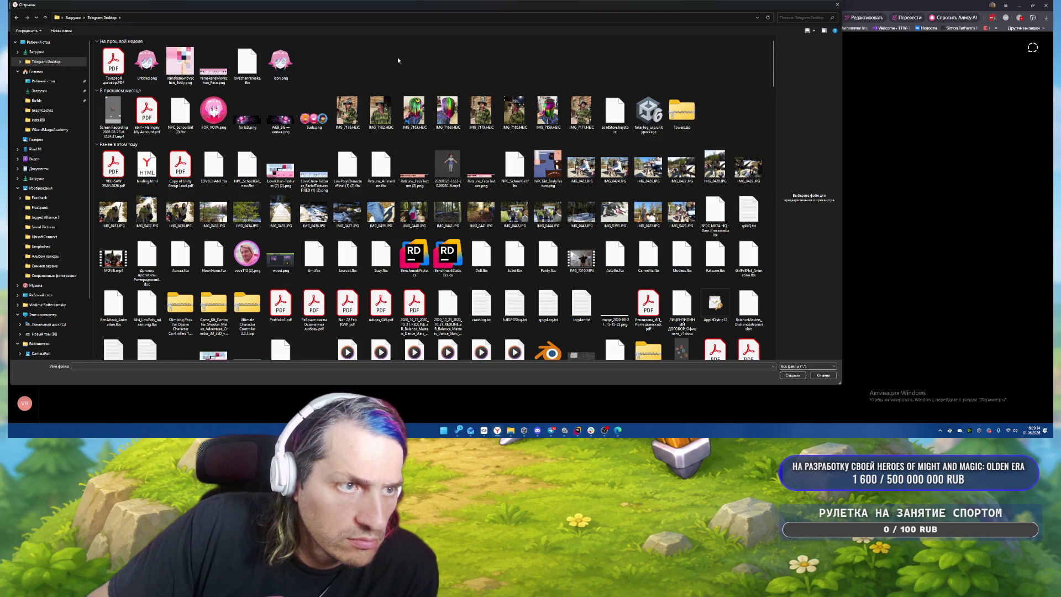
Step: Attach the photo IMG_7176.HEIC to the prompt, then browse for another photo file
{"action": "left_click", "coordinate": [348, 117]}
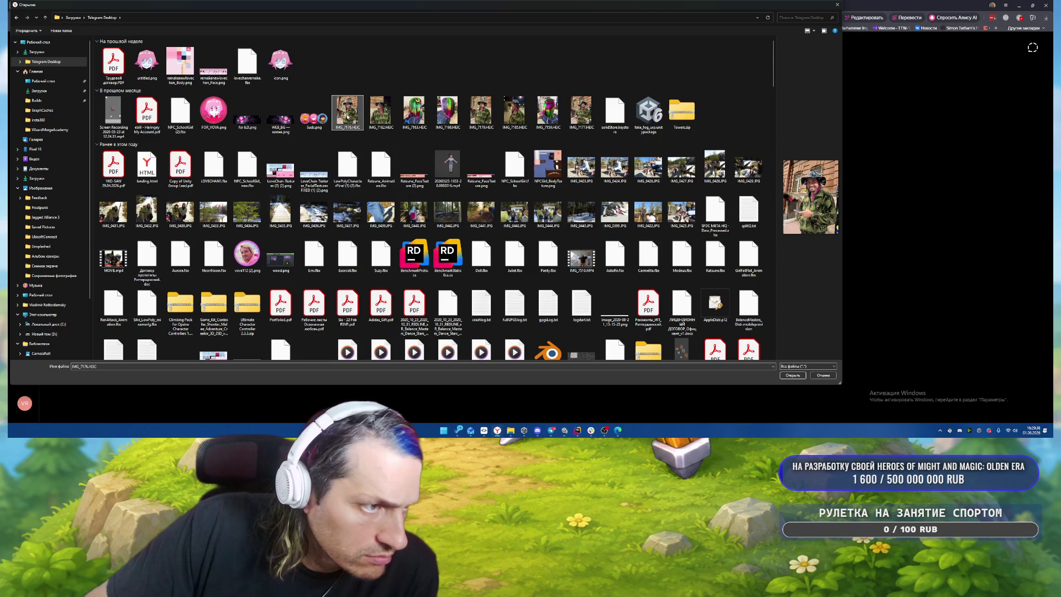
{"action": "key", "text": "Return"}
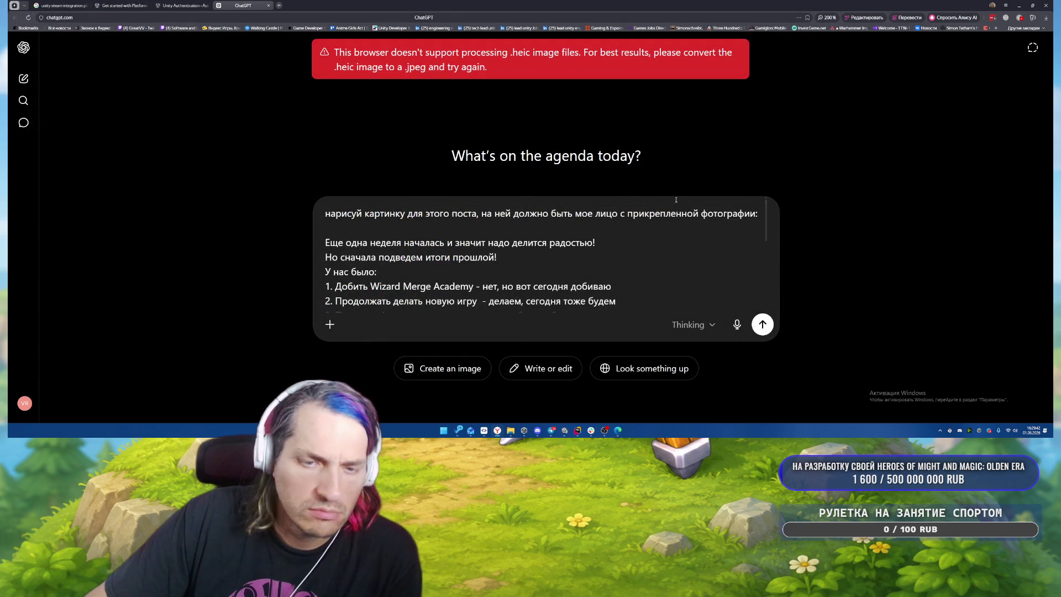
{"action": "left_click", "coordinate": [330, 324]}
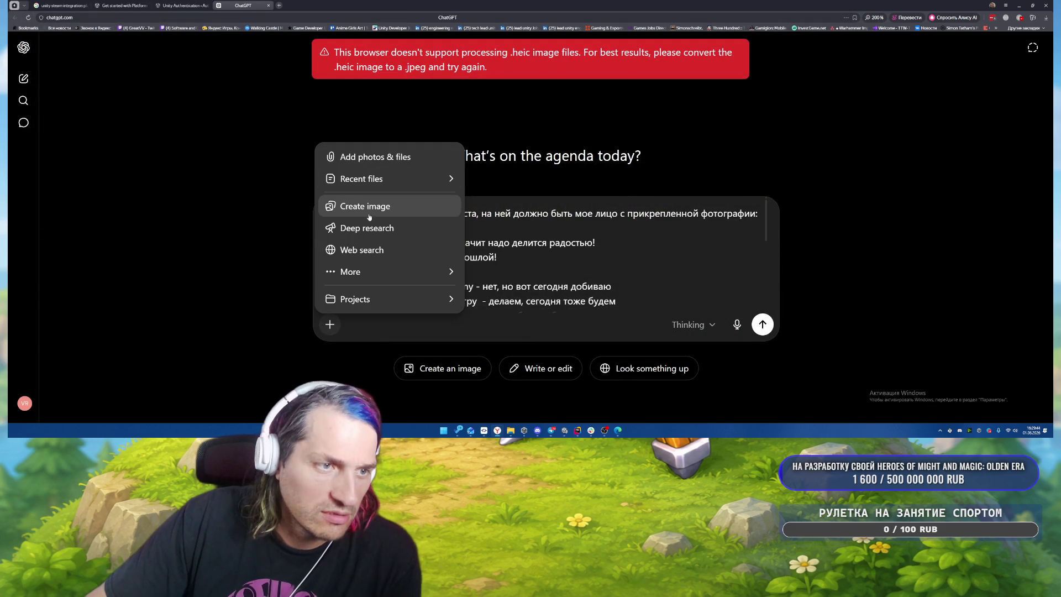
{"action": "left_click", "coordinate": [354, 157]}
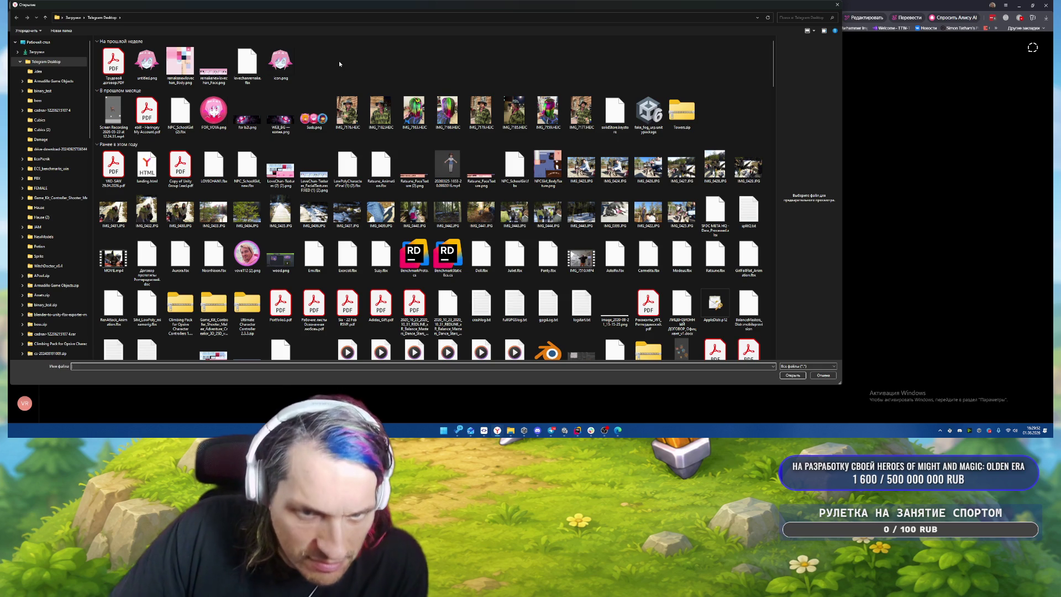
Step: Pick my face.png from the Загрузки folder and attach it to the prompt
{"action": "scroll", "coordinate": [339, 61], "scroll_direction": "down", "scroll_amount": 3}
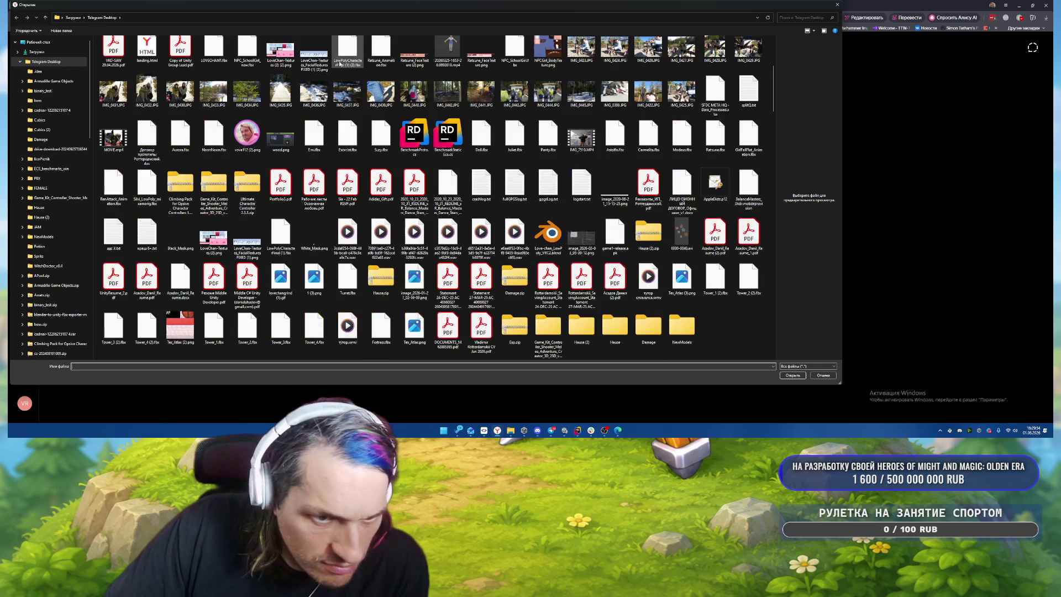
{"action": "scroll", "coordinate": [339, 64], "scroll_direction": "down", "scroll_amount": 3}
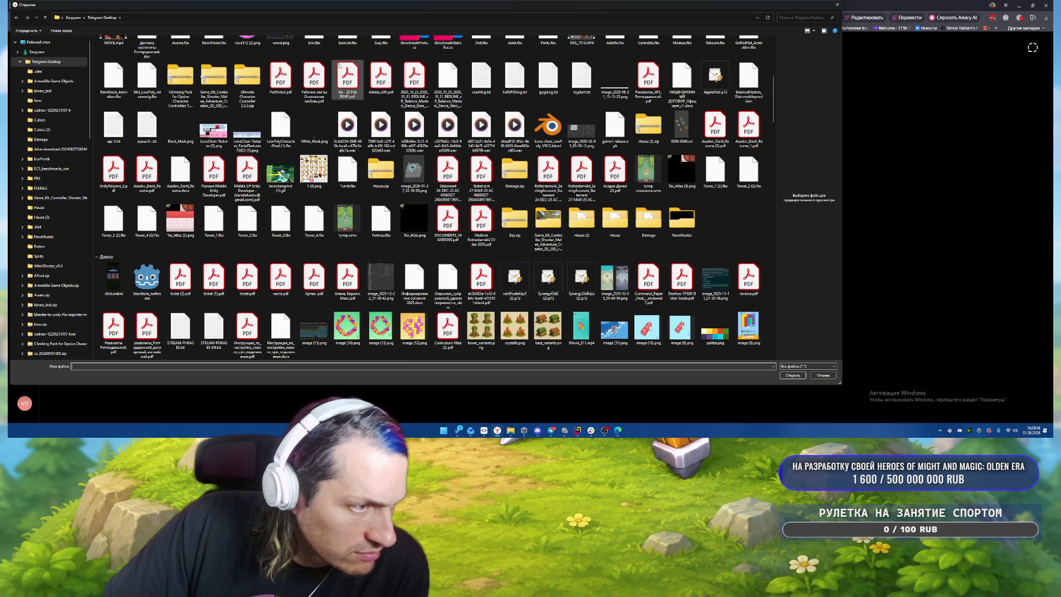
{"action": "scroll", "coordinate": [339, 65], "scroll_direction": "down", "scroll_amount": 3}
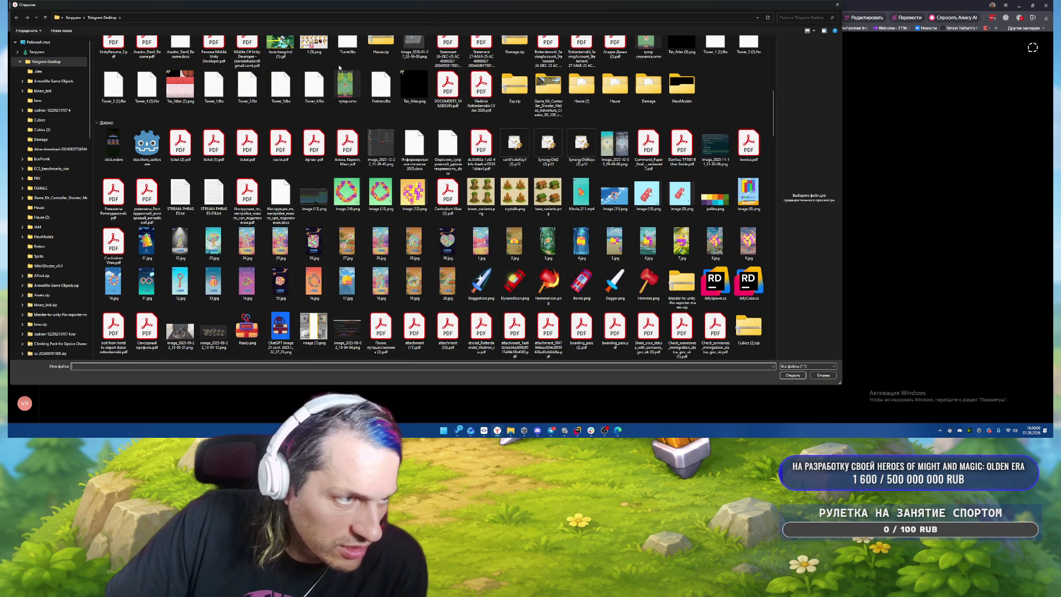
{"action": "scroll", "coordinate": [339, 67], "scroll_direction": "down", "scroll_amount": 3}
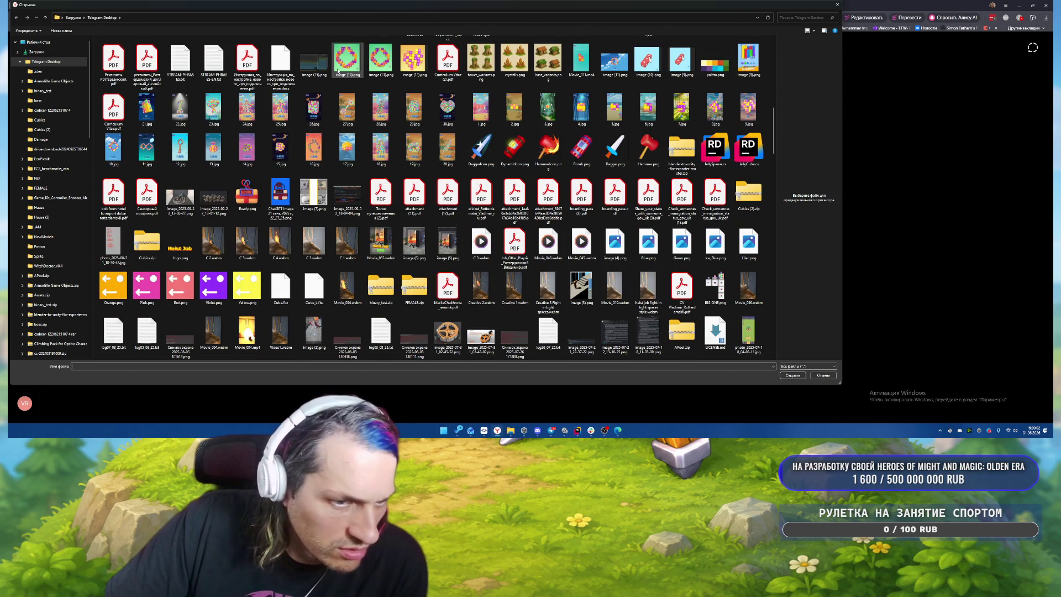
{"action": "scroll", "coordinate": [338, 70], "scroll_direction": "down", "scroll_amount": 3}
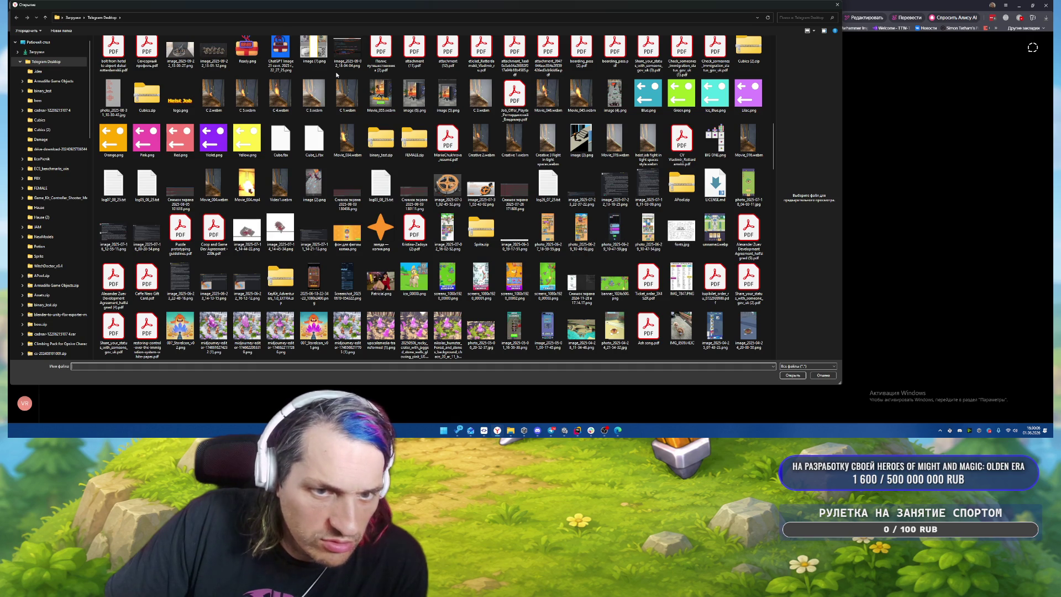
{"action": "scroll", "coordinate": [410, 121], "scroll_direction": "down", "scroll_amount": 10}
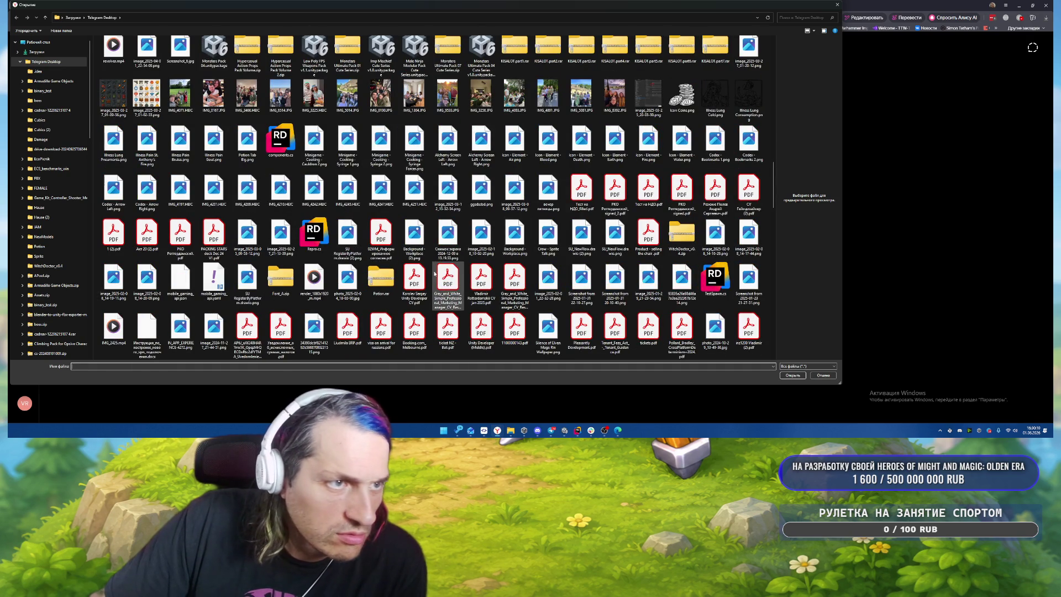
{"action": "scroll", "coordinate": [447, 279], "scroll_direction": "down", "scroll_amount": 15}
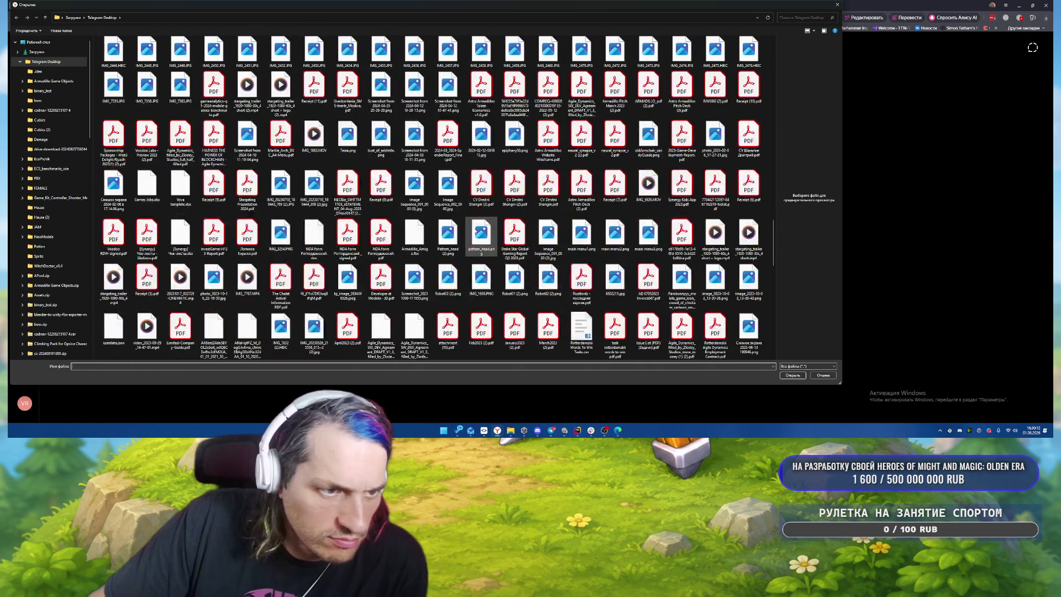
{"action": "scroll", "coordinate": [476, 232], "scroll_direction": "up", "scroll_amount": 20}
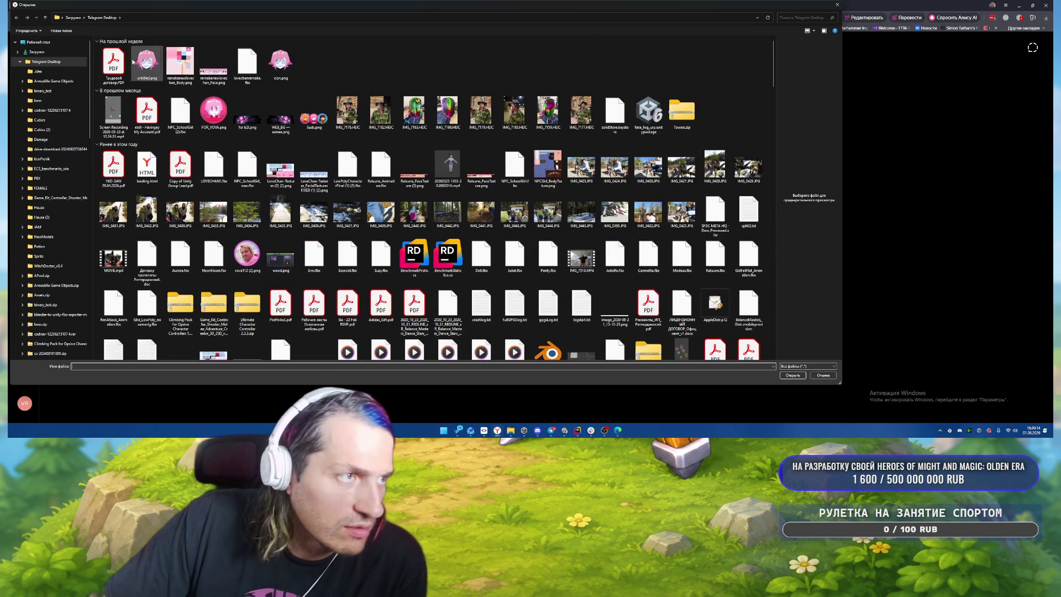
{"action": "left_click", "coordinate": [71, 19]}
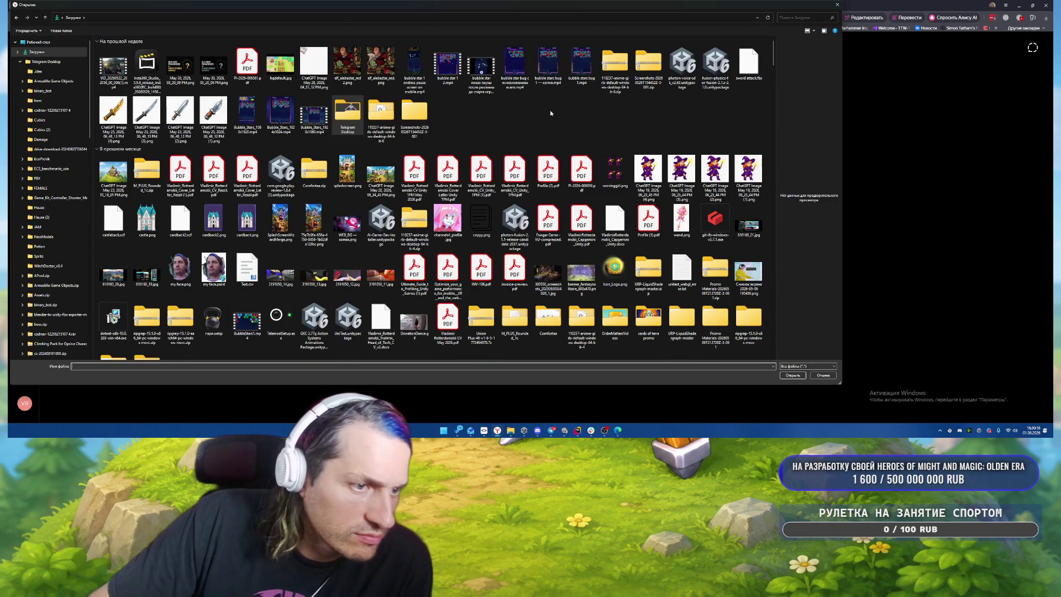
{"action": "scroll", "coordinate": [548, 104], "scroll_direction": "down", "scroll_amount": 3}
{"action": "scroll", "coordinate": [548, 104], "scroll_direction": "up", "scroll_amount": 5}
{"action": "left_click", "coordinate": [180, 270]}
{"action": "double_click", "coordinate": [171, 269]}
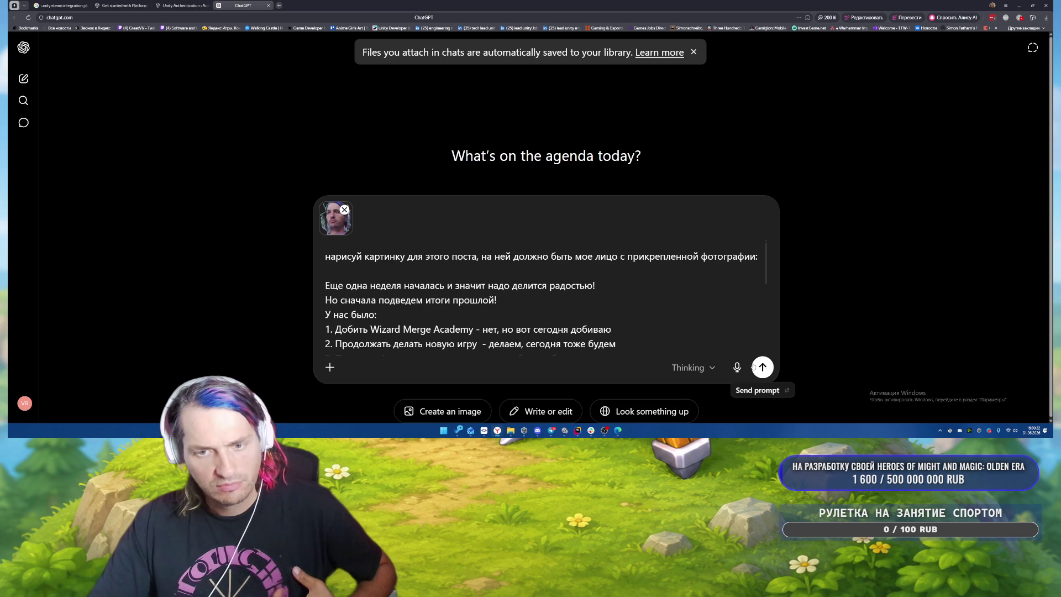
Step: Send the post text with the face photo so ChatGPT generates an illustration
{"action": "left_click", "coordinate": [761, 367]}
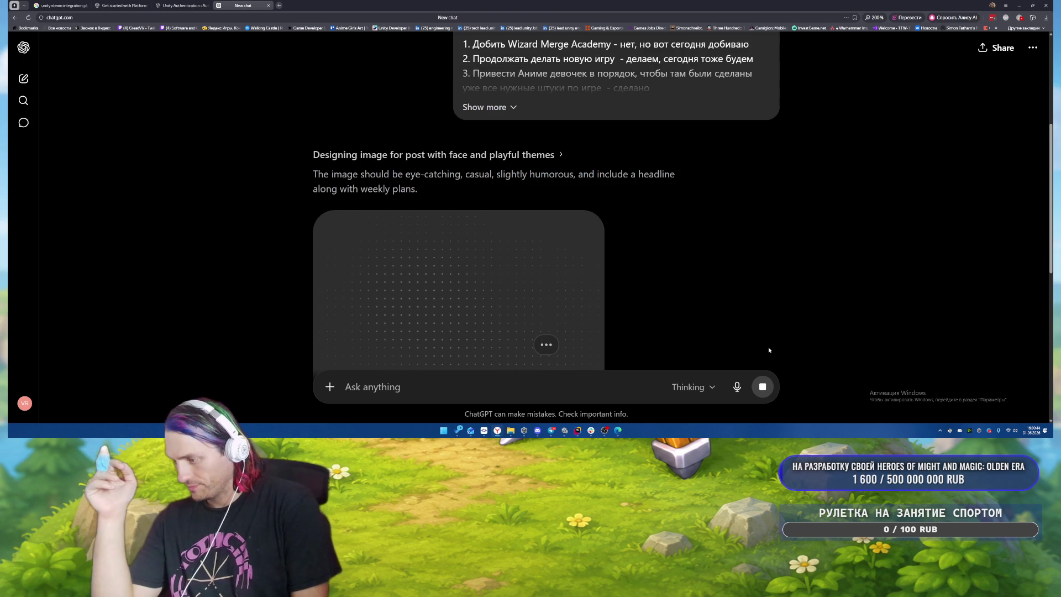
{"action": "mouse_move", "coordinate": [497, 430]}
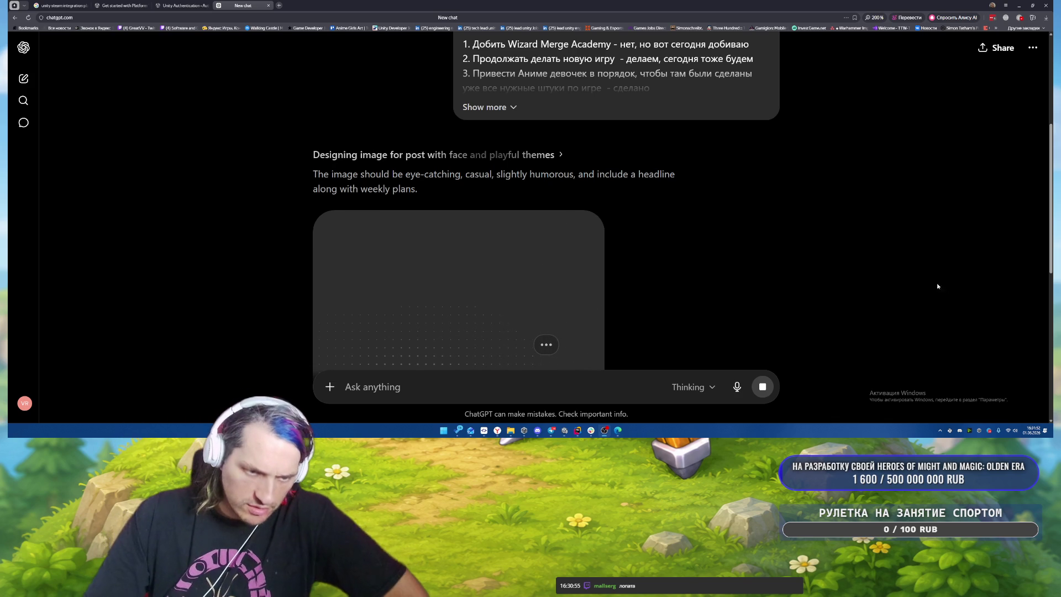
{"action": "left_click", "coordinate": [551, 430]}
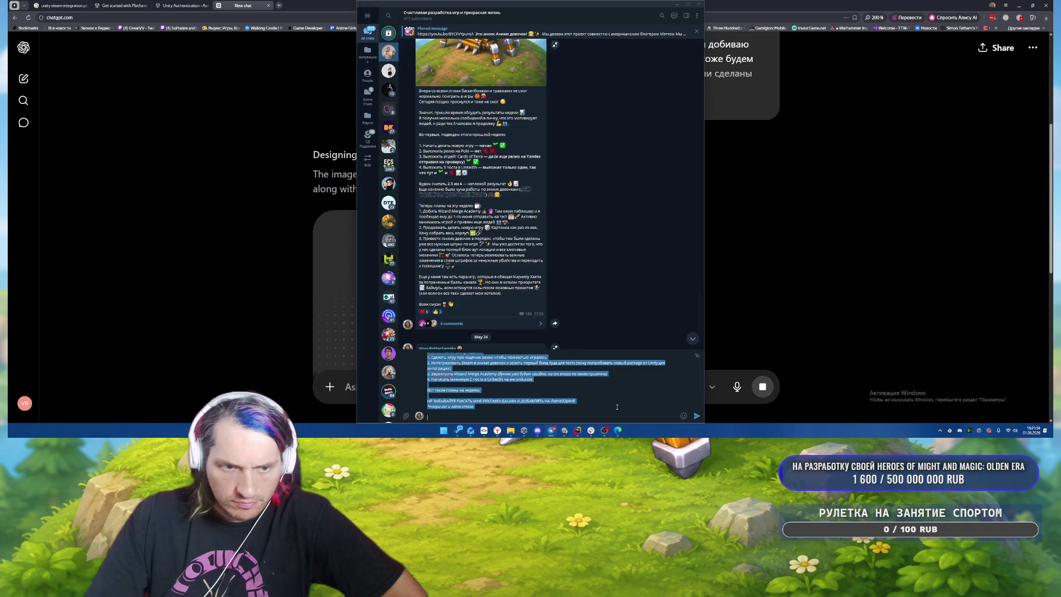
Step: Restyle the weekly-plans Telegram draft with the AI Editor's emojify style and apply it
{"action": "left_click", "coordinate": [697, 357]}
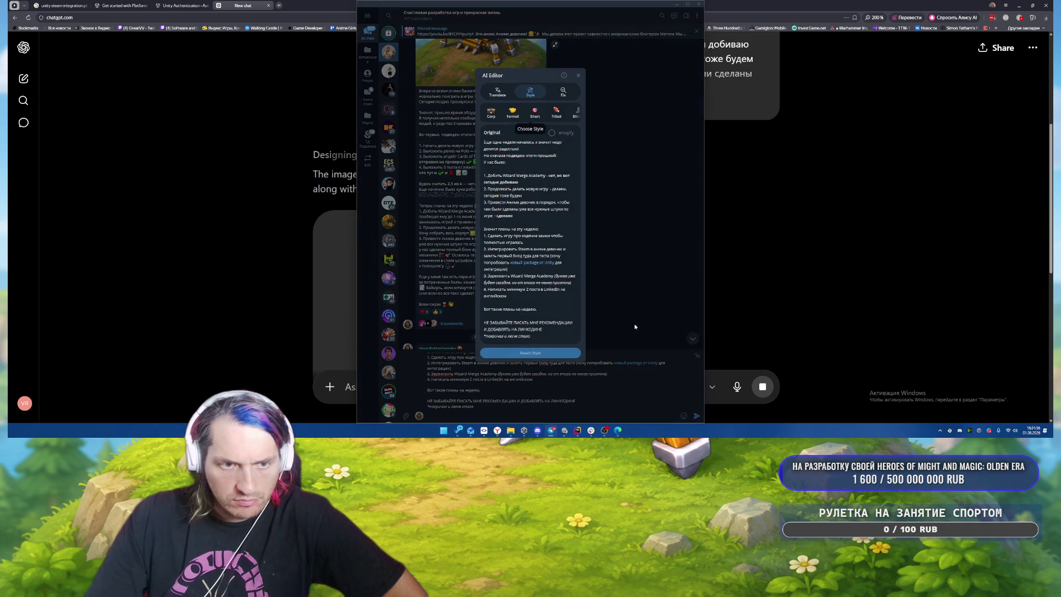
{"action": "left_click", "coordinate": [552, 134]}
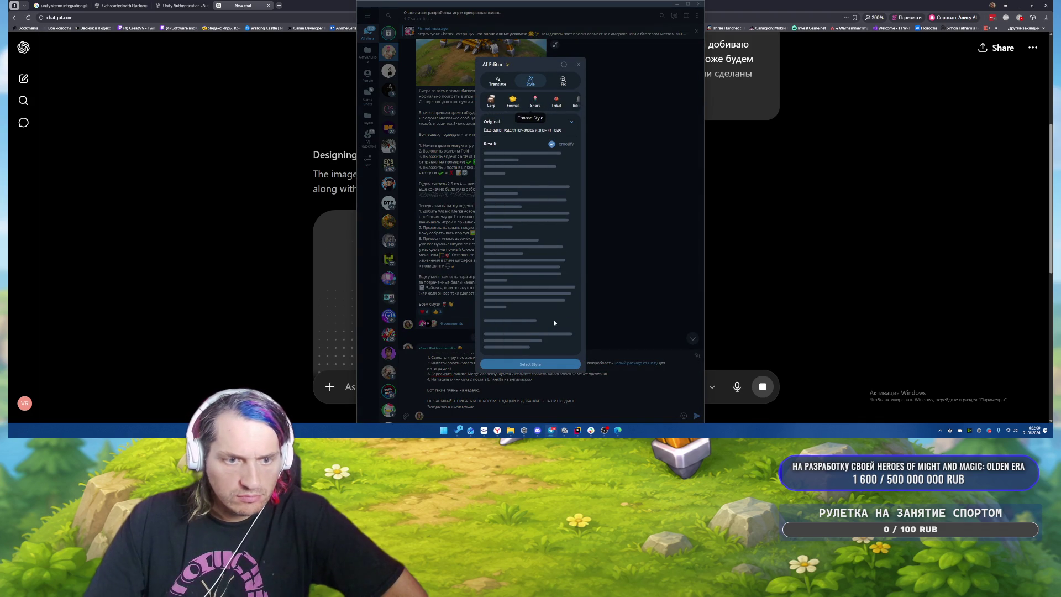
{"action": "left_click", "coordinate": [522, 370]}
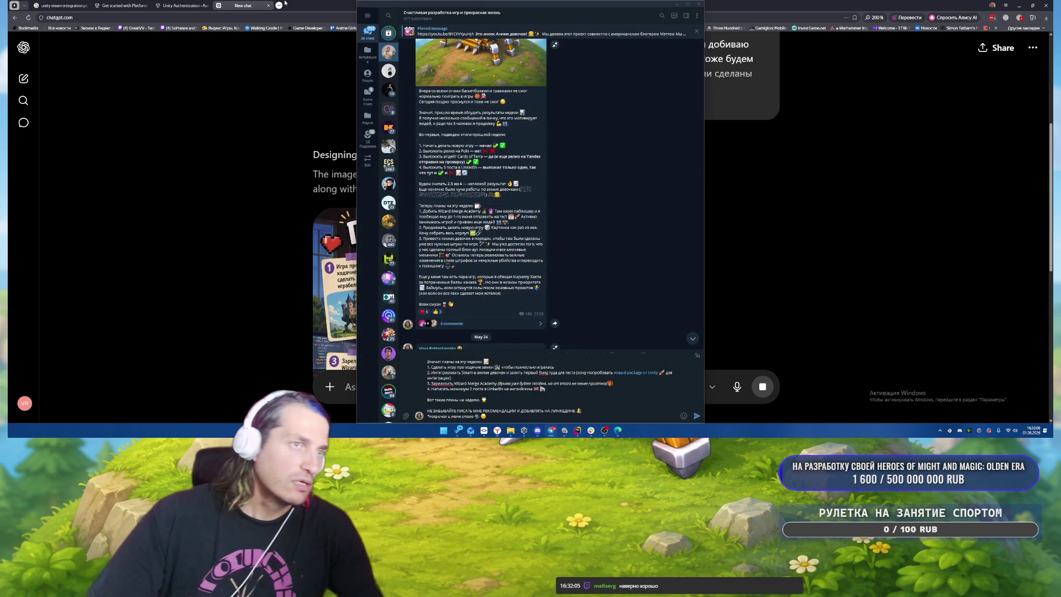
{"action": "left_click", "coordinate": [285, 3]}
Step: Go to linkedin.com, open your own profile page and copy its web address
{"action": "type", "text": "l"}
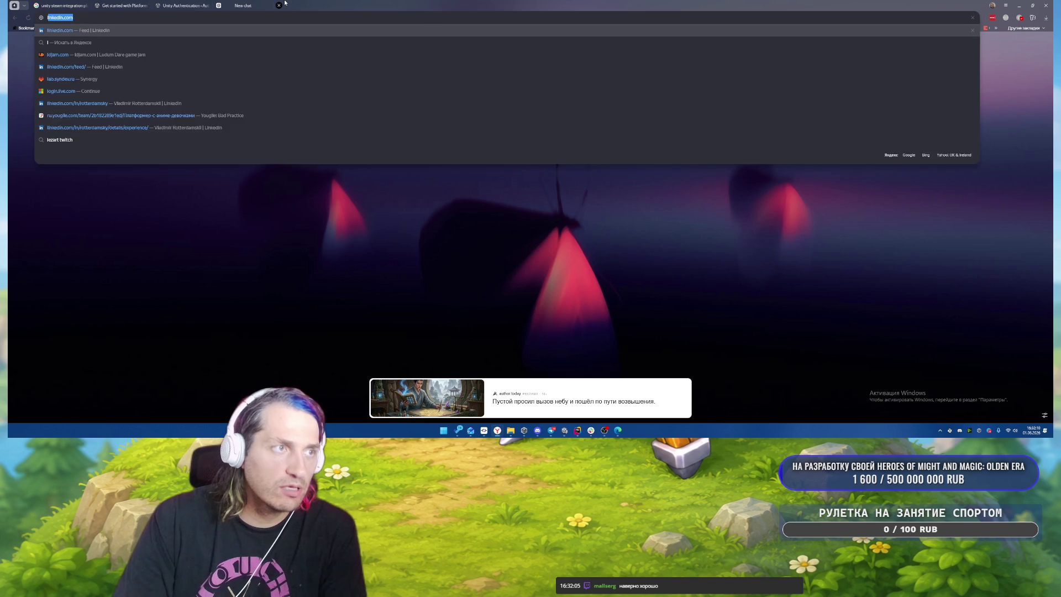
{"action": "key", "text": "Return"}
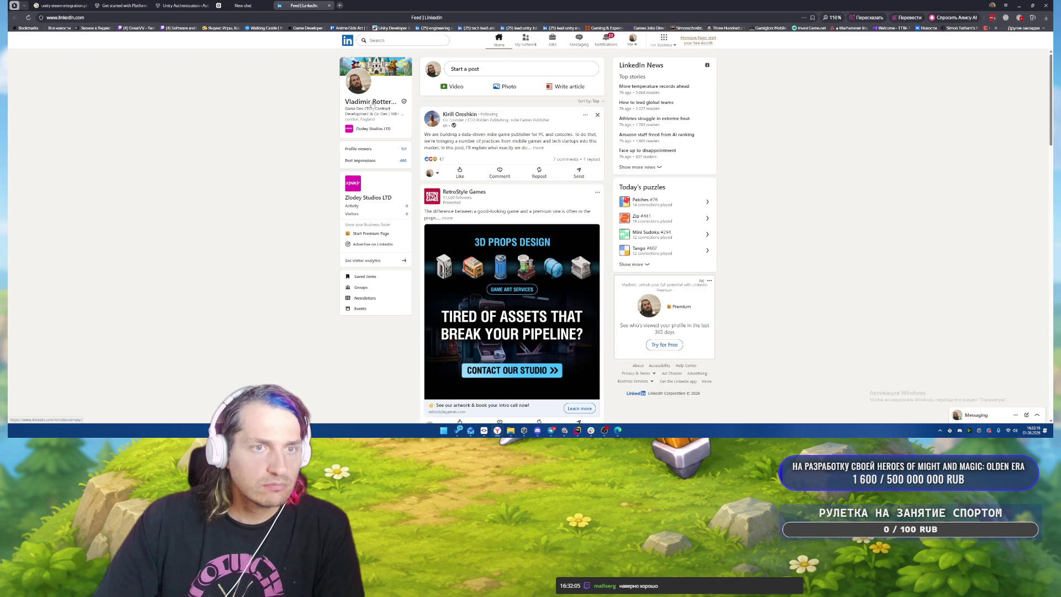
{"action": "left_click", "coordinate": [527, 149]}
{"action": "scroll", "coordinate": [531, 155], "scroll_direction": "down", "scroll_amount": 5}
{"action": "scroll", "coordinate": [533, 162], "scroll_direction": "up", "scroll_amount": 5}
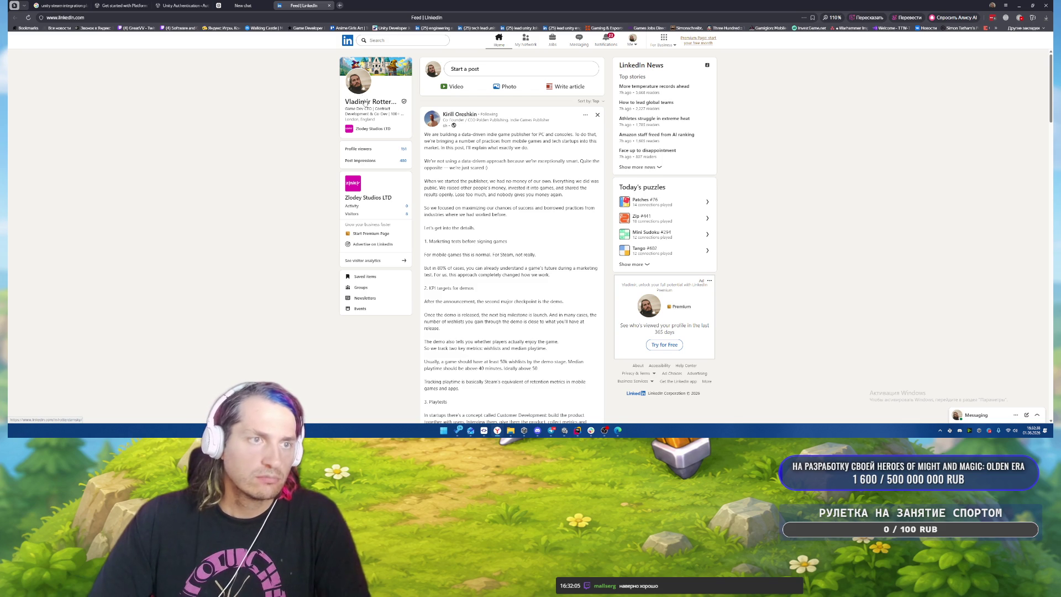
{"action": "left_click", "coordinate": [365, 103]}
{"action": "key", "text": "ctrl+l"}
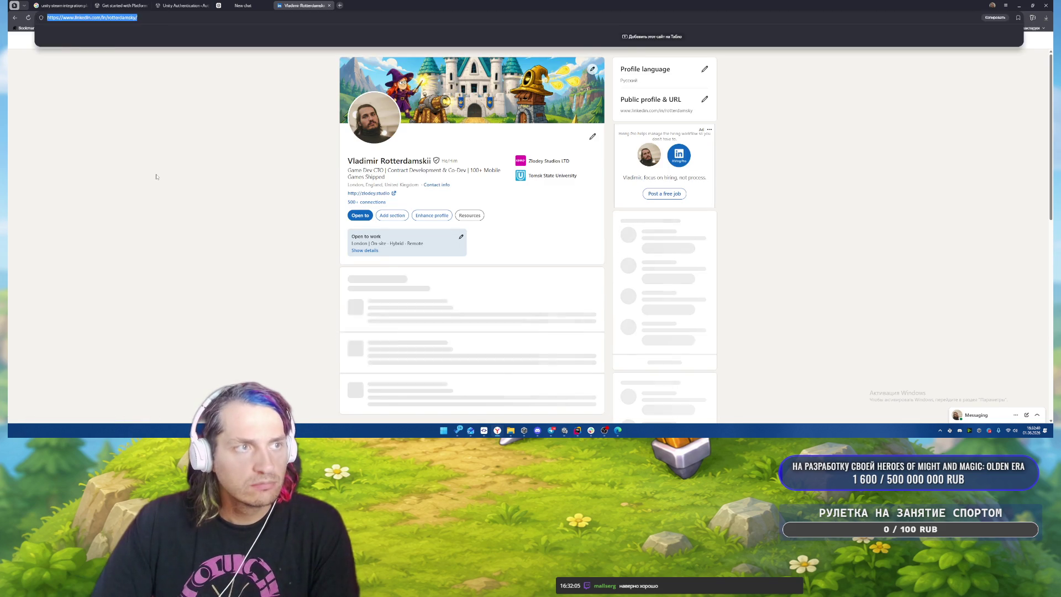
{"action": "left_click", "coordinate": [156, 177]}
{"action": "left_click", "coordinate": [243, 6]}
{"action": "scroll", "coordinate": [590, 353], "scroll_direction": "down", "scroll_amount": 2}
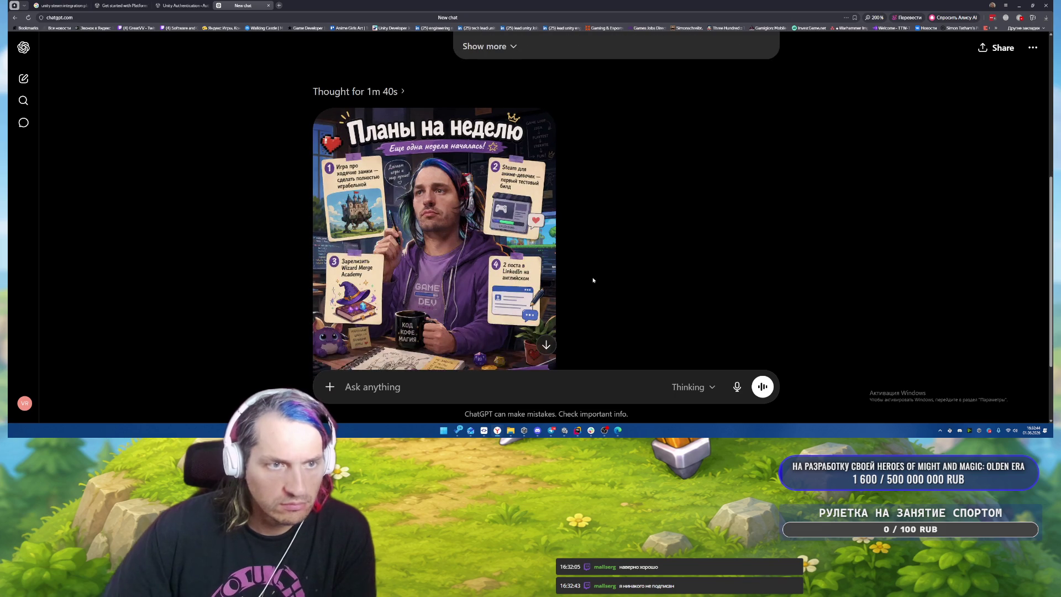
Step: Turn the reminder line about writing recommendations into a link to the LinkedIn profile
{"action": "left_click", "coordinate": [551, 430]}
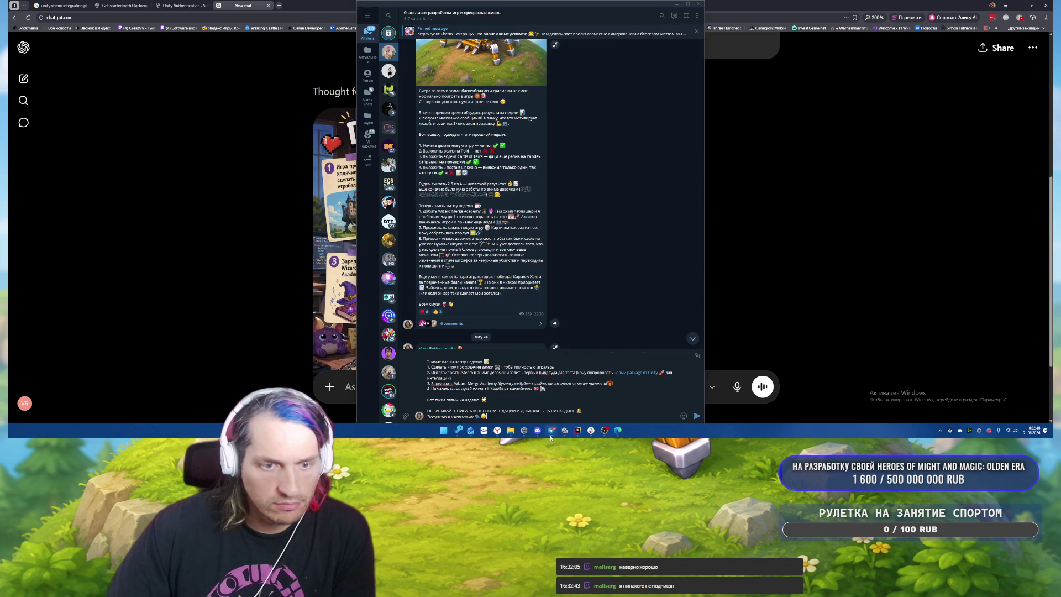
{"action": "left_click_drag", "start_coordinate": [470, 410], "coordinate": [575, 410]}
{"action": "key", "text": "ctrl+k"}
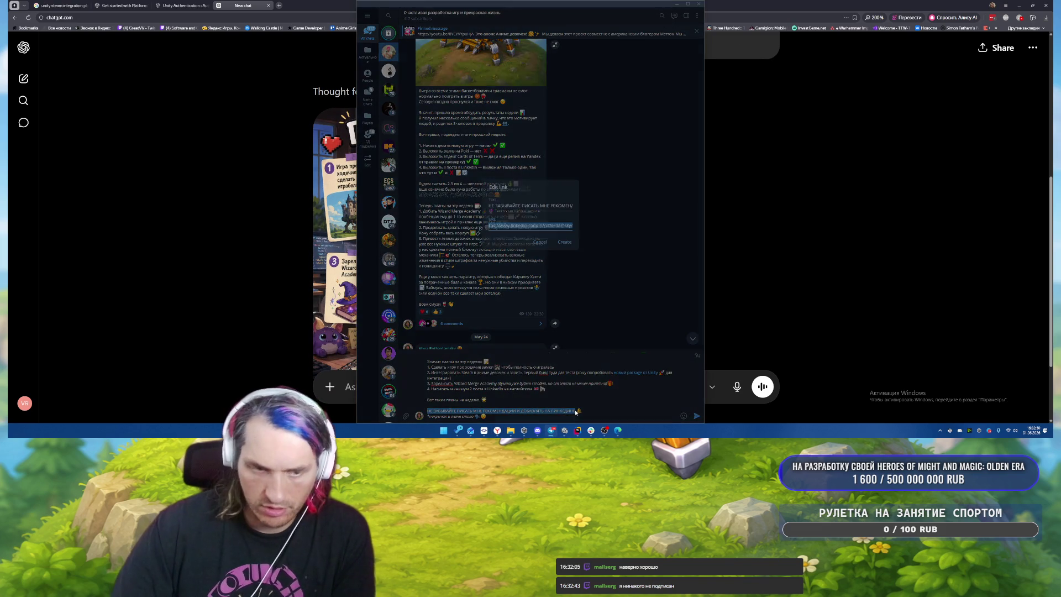
{"action": "left_click", "coordinate": [562, 242]}
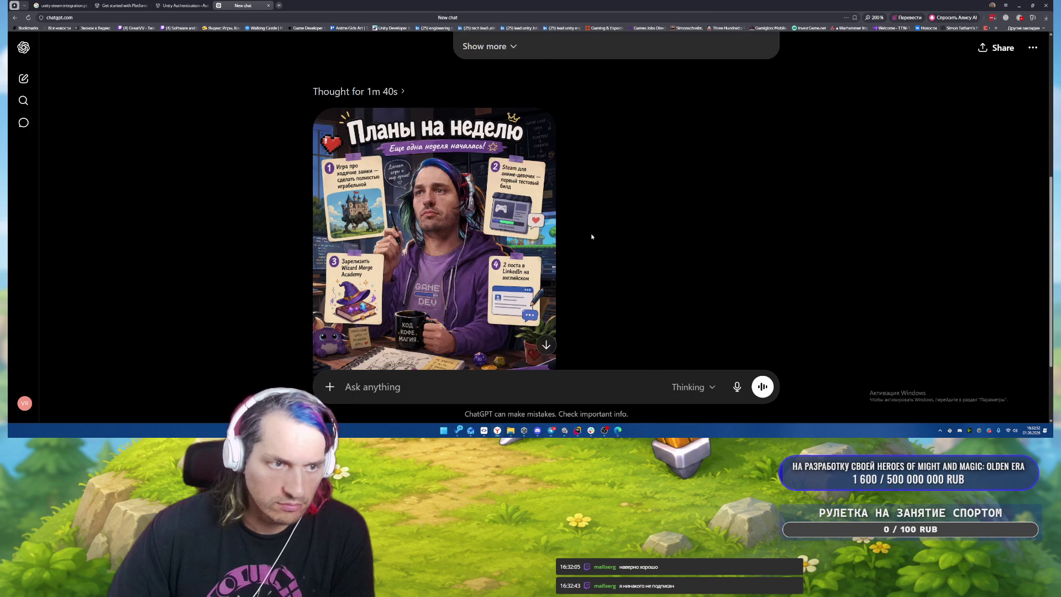
Step: Paste the generated poster into the channel and send it with the caption
{"action": "left_click", "coordinate": [447, 252]}
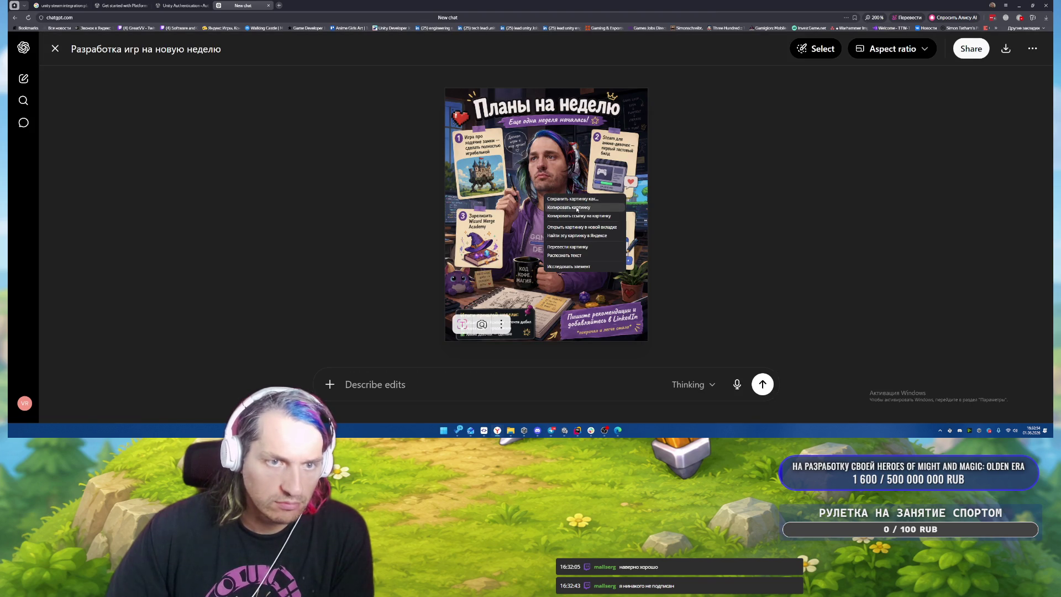
{"action": "left_click", "coordinate": [551, 431]}
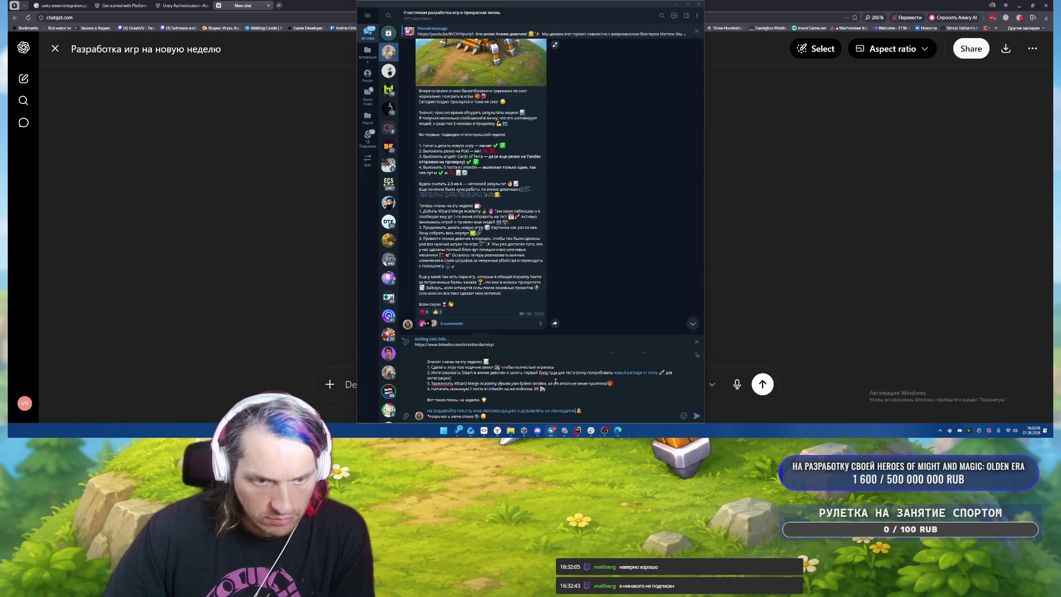
{"action": "key", "text": "ctrl+v"}
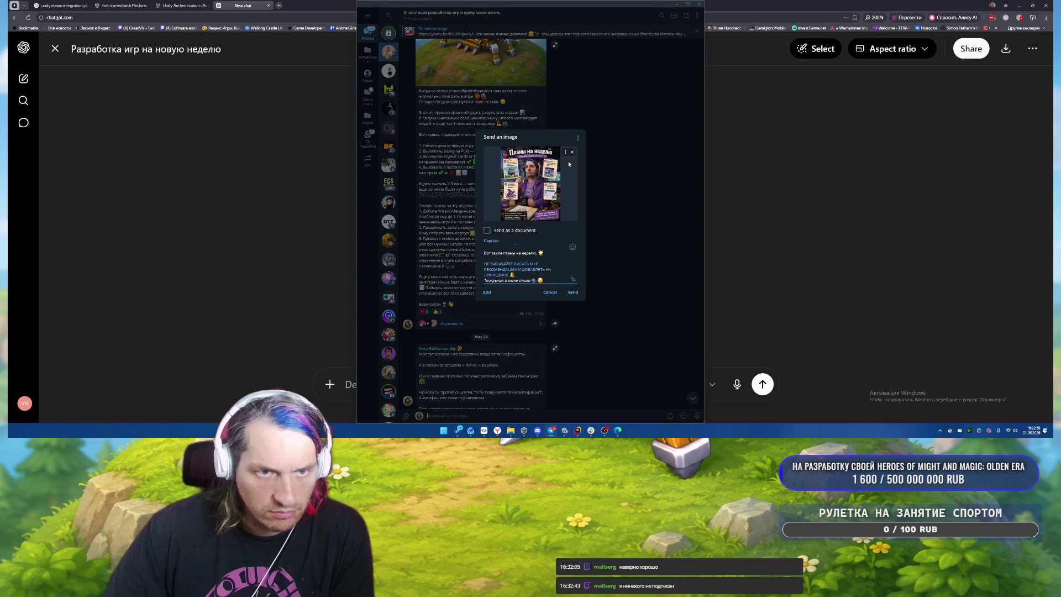
{"action": "left_click", "coordinate": [565, 153]}
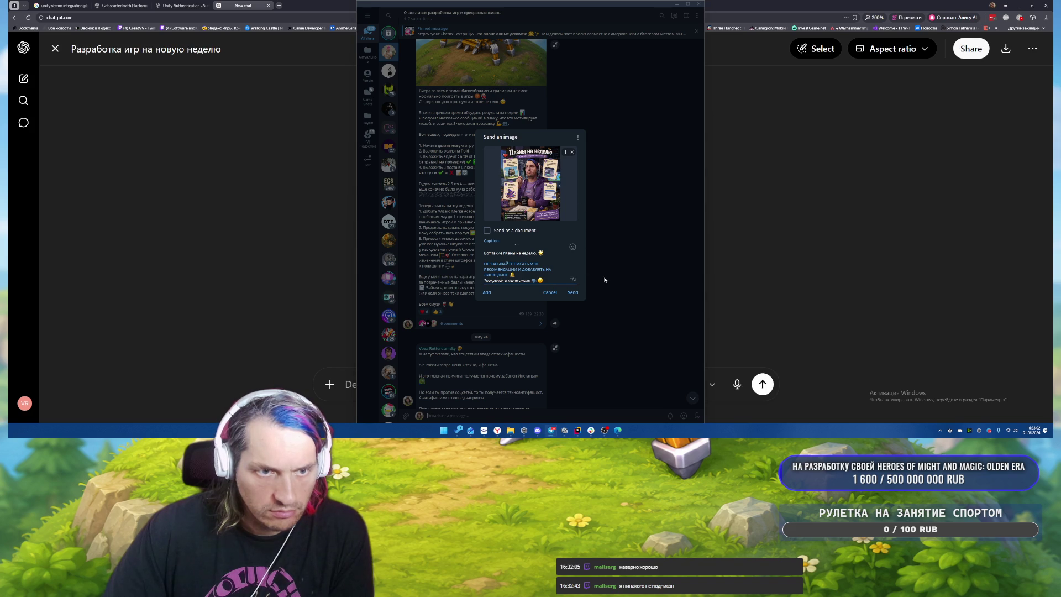
{"action": "left_click", "coordinate": [573, 293]}
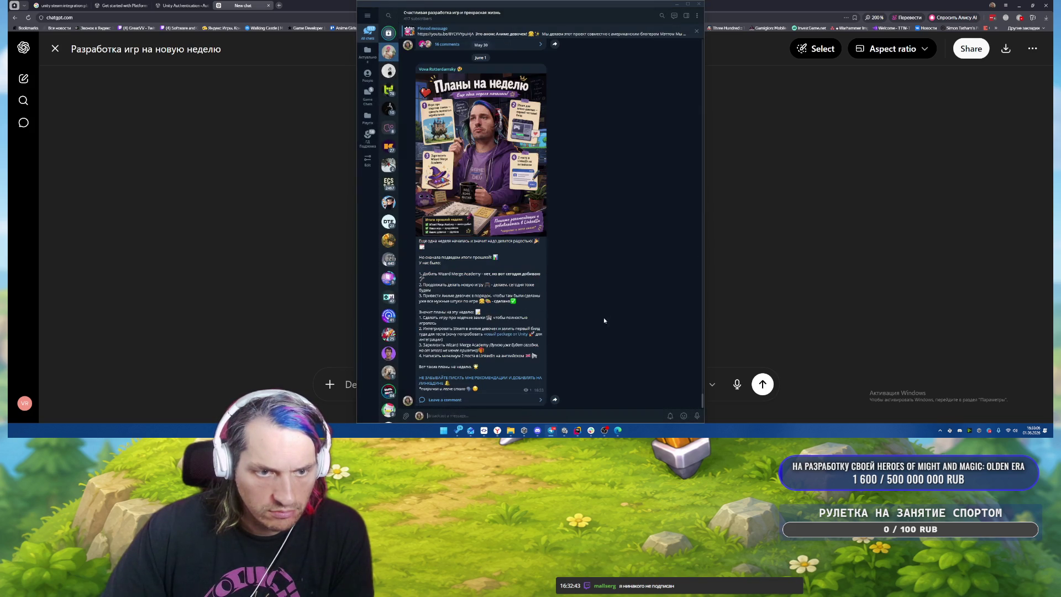
Step: Edit the posted message and mark its last caption line as spoiler text
{"action": "right_click", "coordinate": [493, 387]}
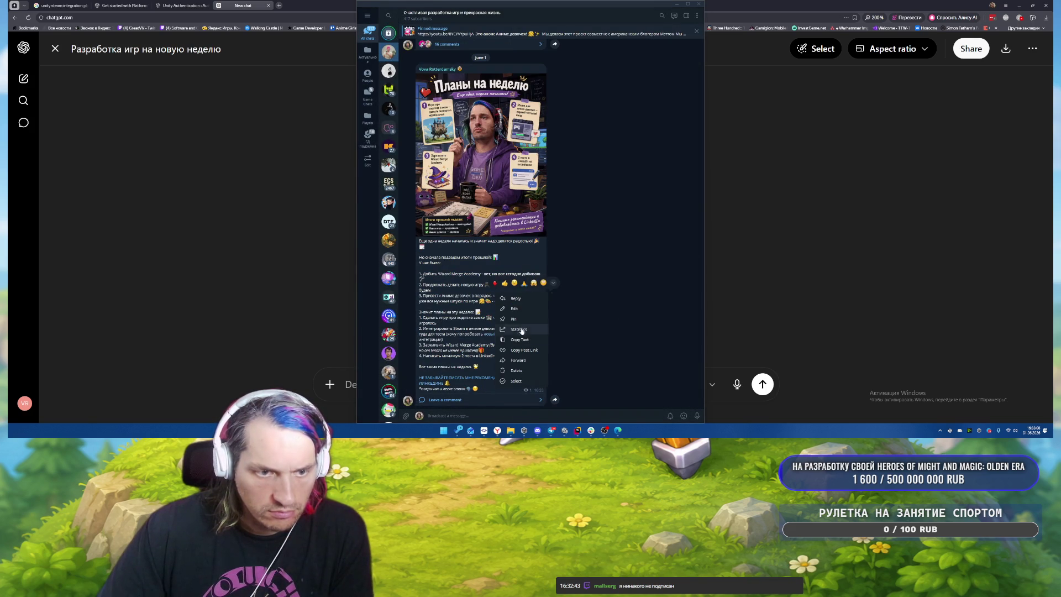
{"action": "left_click", "coordinate": [502, 328]}
{"action": "left_click_drag", "start_coordinate": [478, 417], "coordinate": [414, 417]}
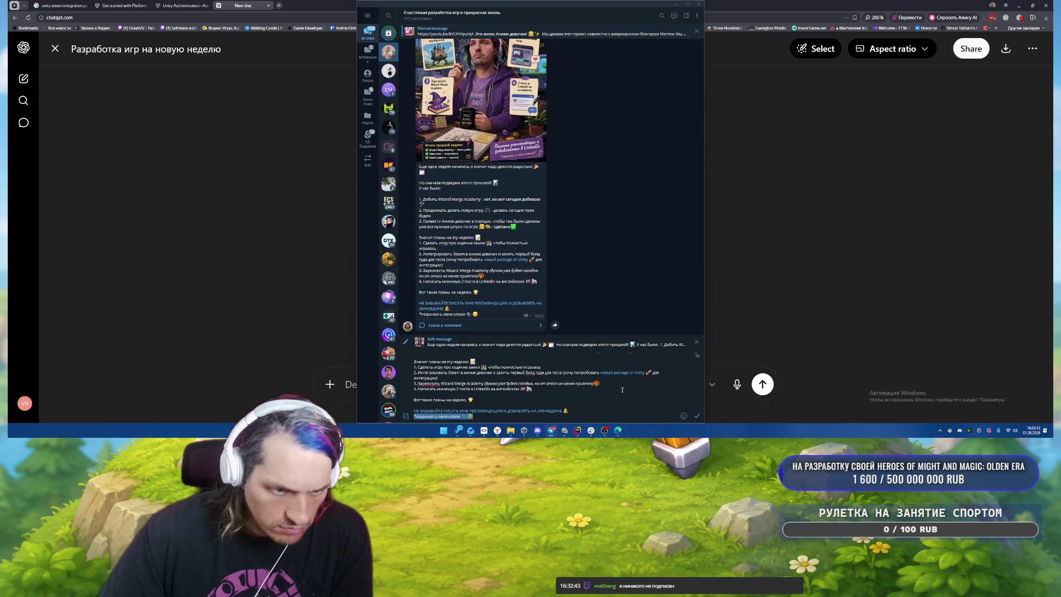
{"action": "key", "text": "ctrl+shift+p"}
{"action": "left_click", "coordinate": [577, 391]}
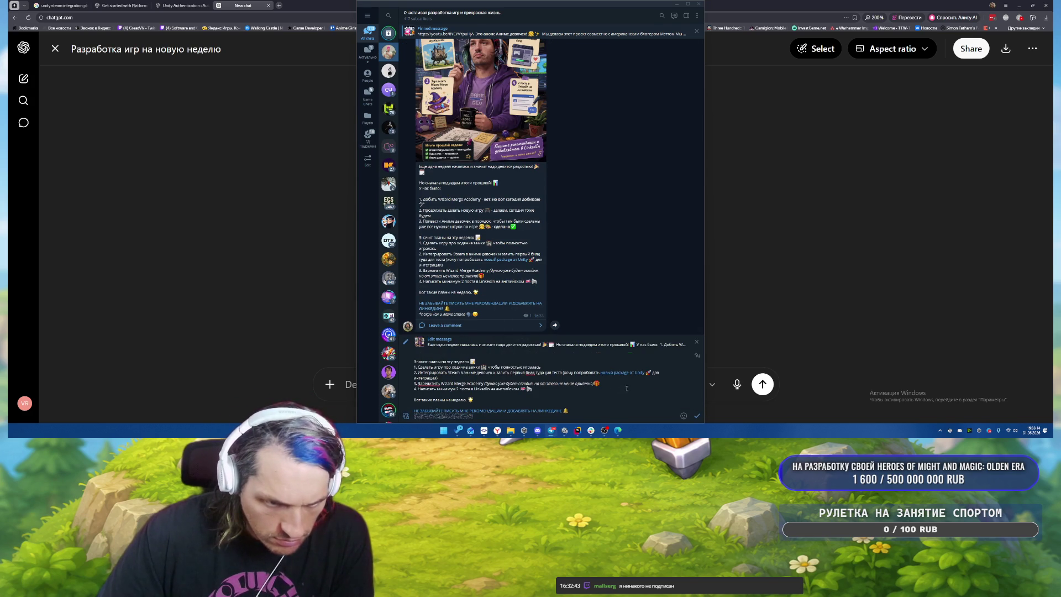
Step: Save the edited post and drag the Telegram window aside to show ChatGPT
{"action": "scroll", "coordinate": [633, 386], "scroll_direction": "up", "scroll_amount": 1}
{"action": "scroll", "coordinate": [633, 387], "scroll_direction": "up", "scroll_amount": 1}
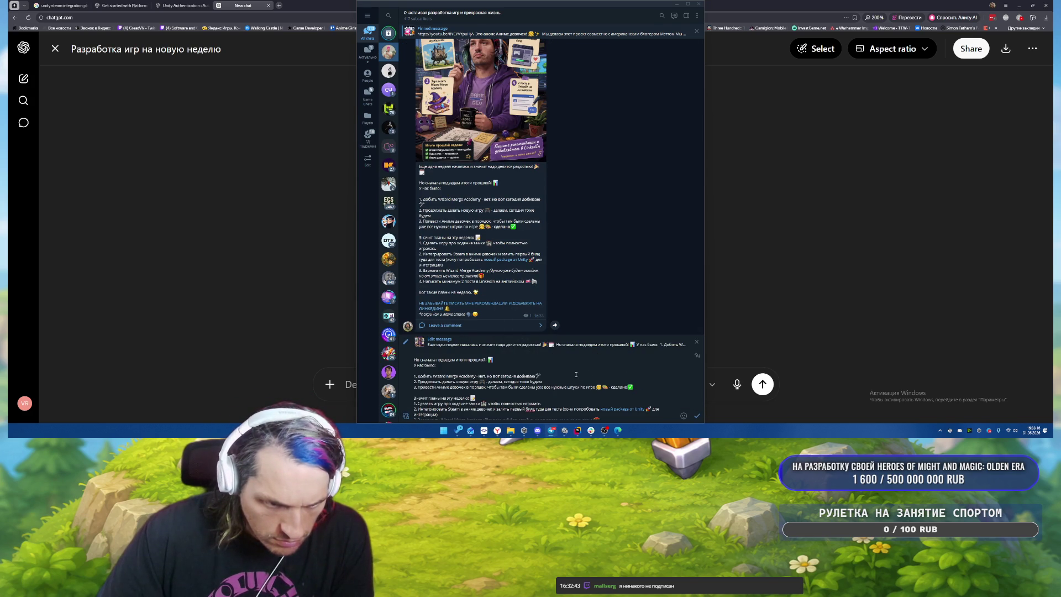
{"action": "left_click", "coordinate": [601, 371]}
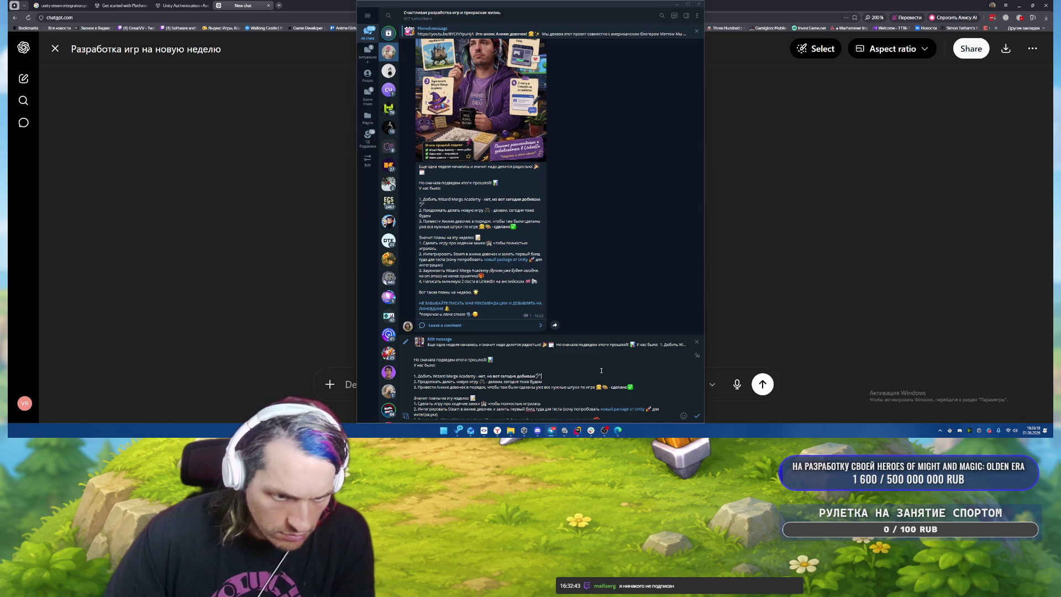
{"action": "left_click", "coordinate": [551, 361]}
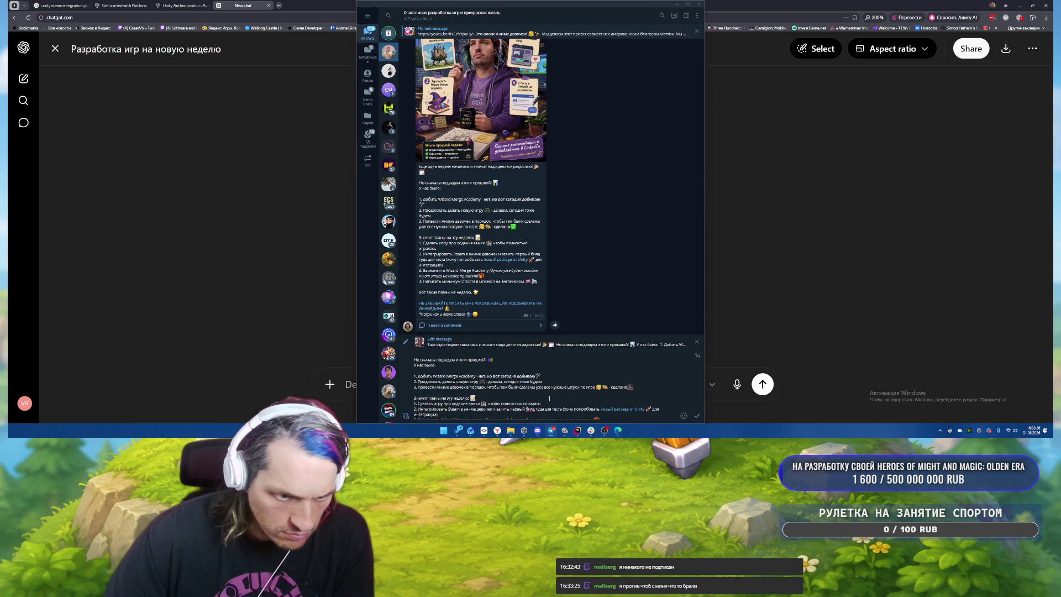
{"action": "scroll", "coordinate": [580, 387], "scroll_direction": "down", "scroll_amount": 1}
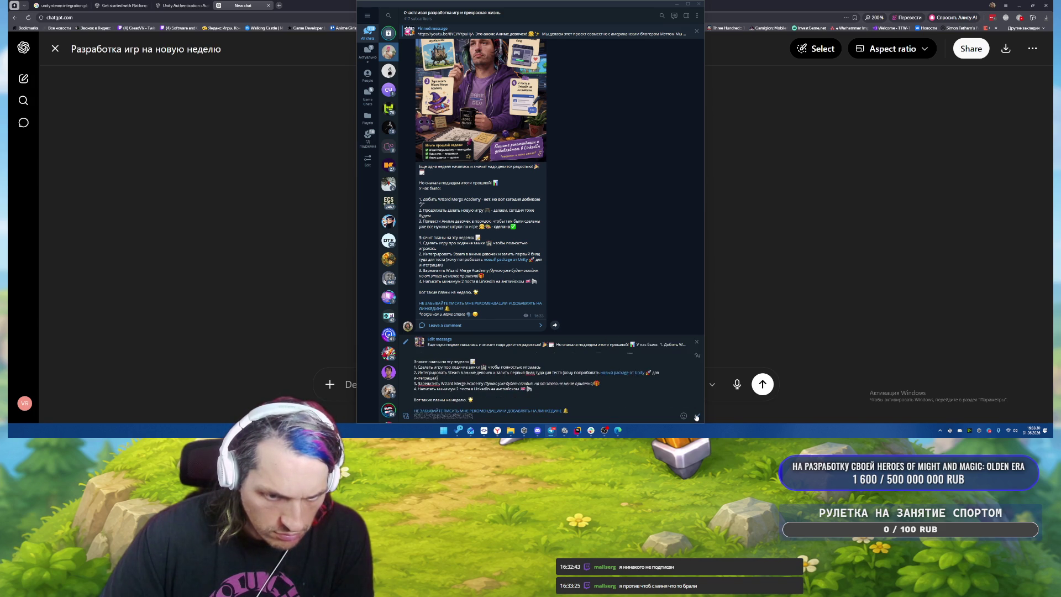
{"action": "key", "text": "Return"}
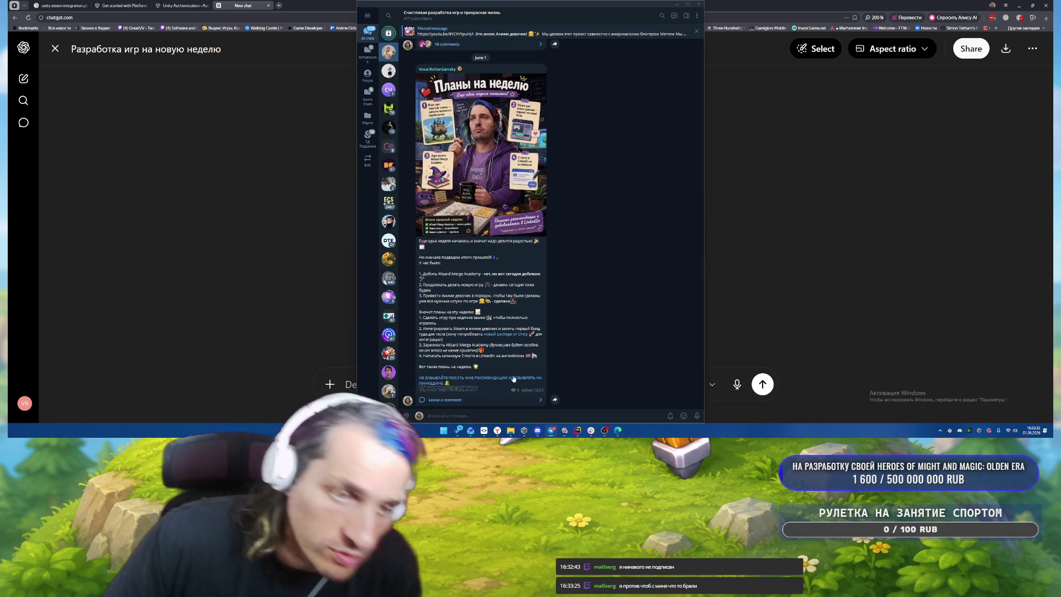
{"action": "mouse_move", "coordinate": [458, 430]}
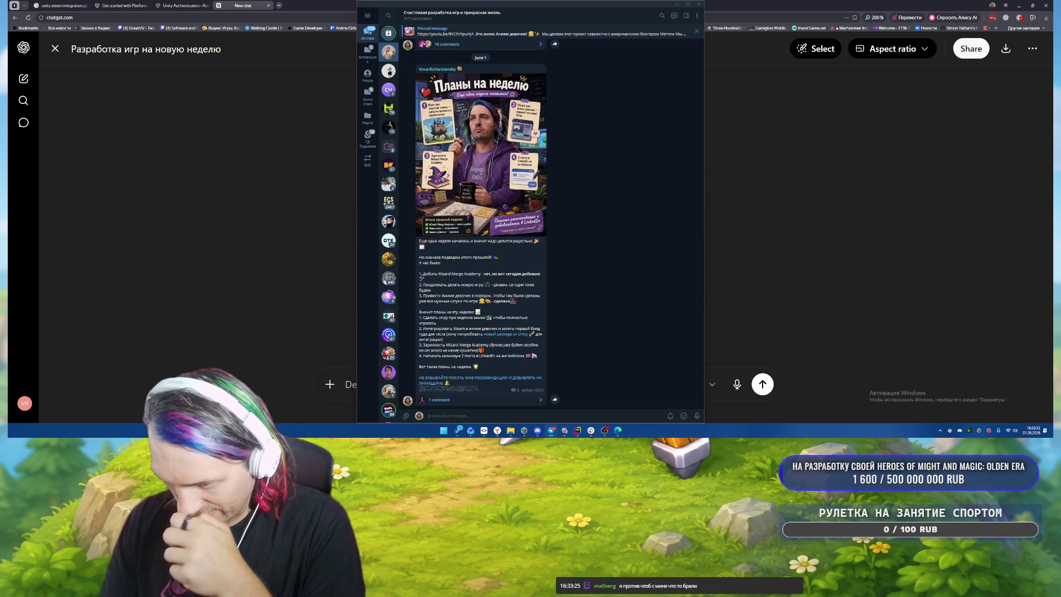
{"action": "mouse_move", "coordinate": [566, 8]}
{"action": "left_mouse_down"}
{"action": "mouse_move", "coordinate": [955, 88]}
{"action": "mouse_move", "coordinate": [1052, 89]}
{"action": "left_mouse_up"}
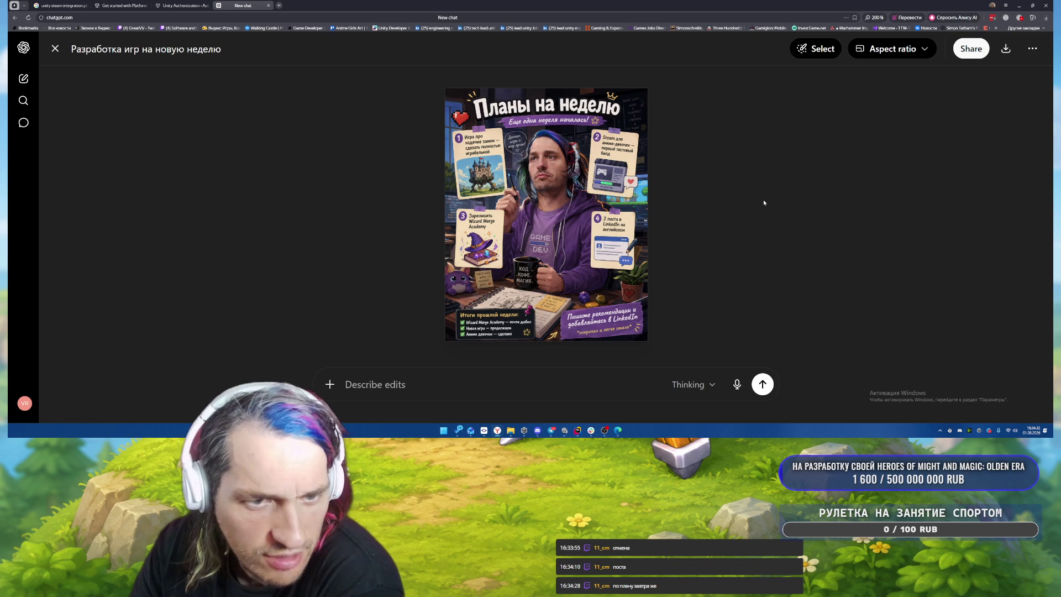
Step: Snip the poster's castle card to the clipboard, then switch to Rider
{"action": "mouse_move", "coordinate": [492, 190]}
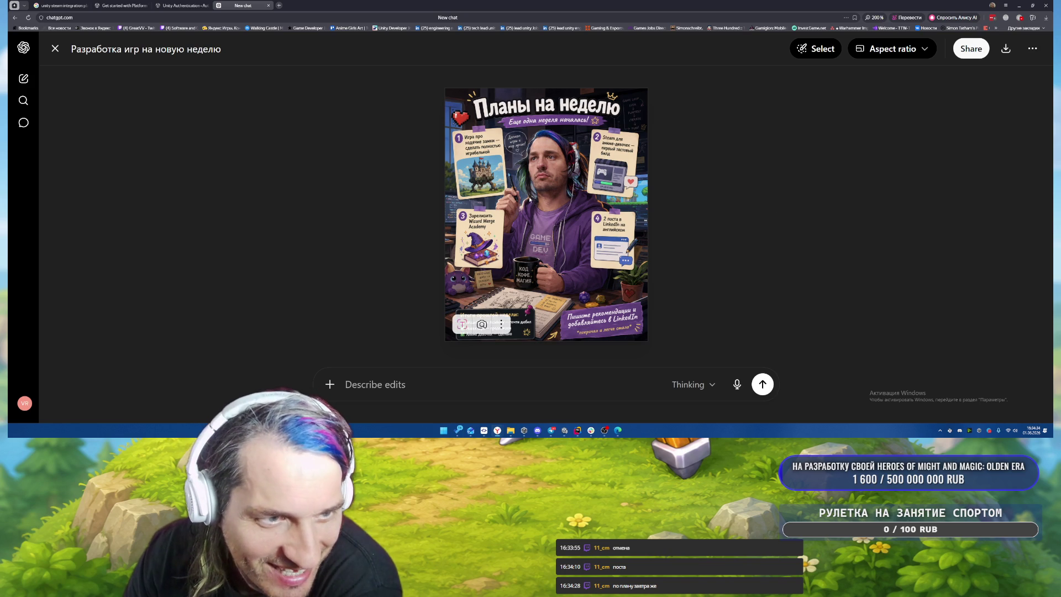
{"action": "key", "text": "super+shift+s"}
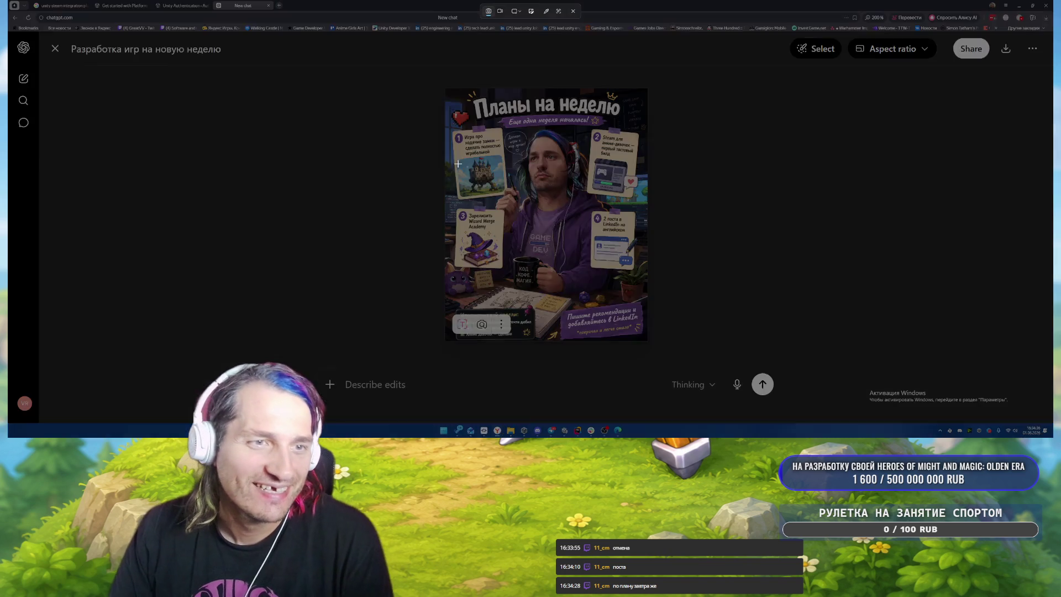
{"action": "left_click_drag", "start_coordinate": [458, 159], "coordinate": [505, 195]}
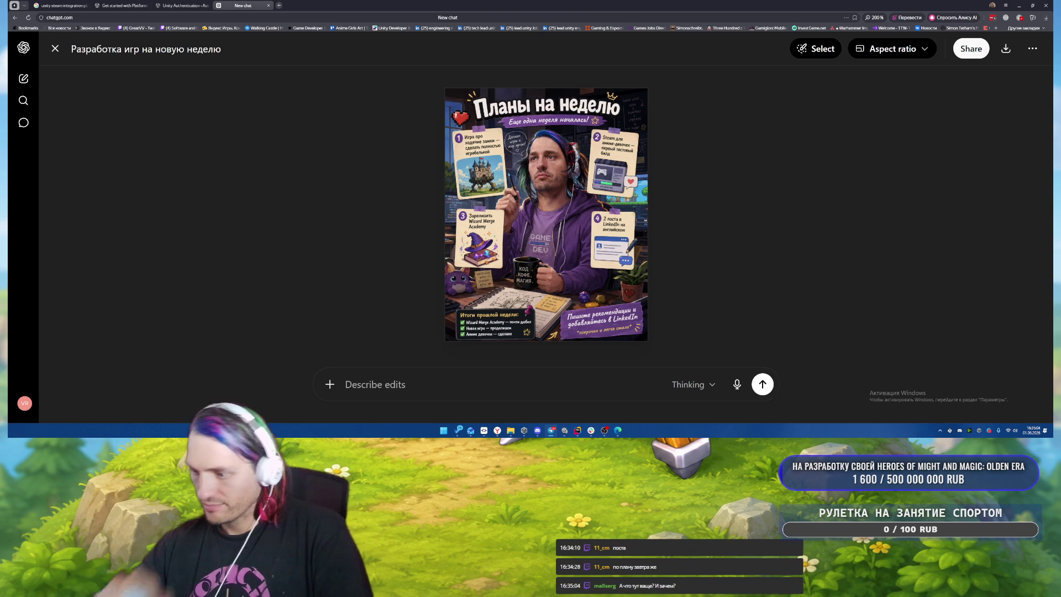
{"action": "key", "text": "alt+Tab"}
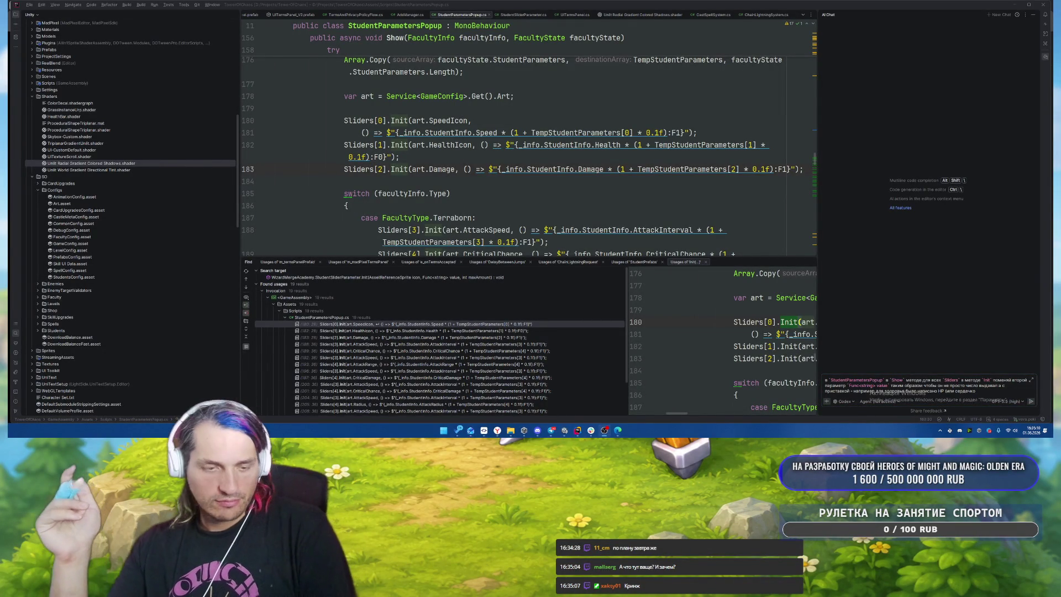
Step: Close Rider's Find usages results, quit the Unity editor, and bring SmartGit forward
{"action": "left_click", "coordinate": [810, 263]}
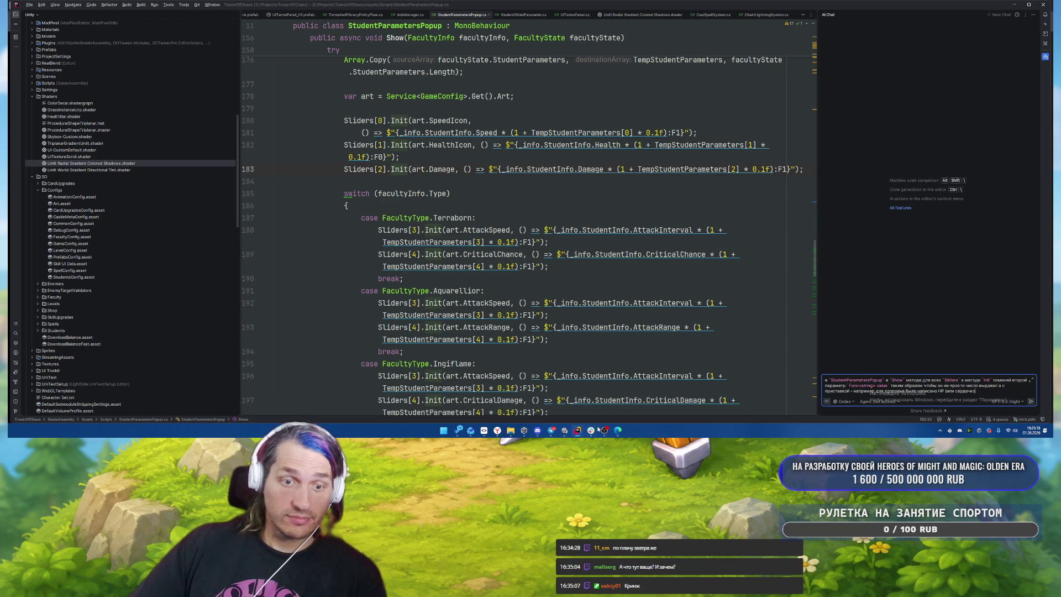
{"action": "left_click", "coordinate": [599, 430]}
{"action": "left_click", "coordinate": [1045, 5]}
{"action": "left_click", "coordinate": [476, 400]}
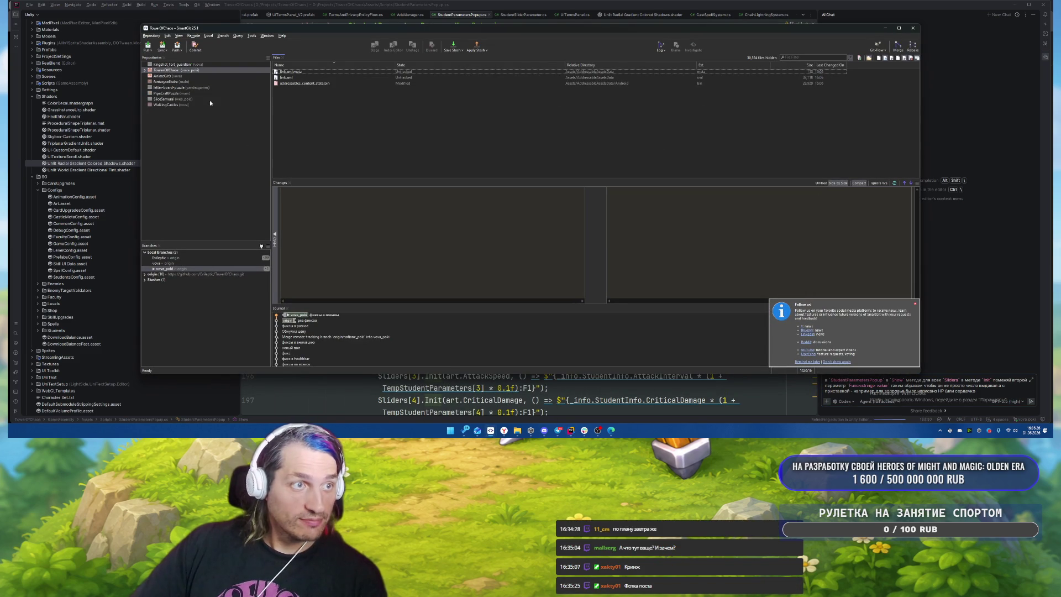
Step: Pull the latest commits into the WalkingCastles repository
{"action": "left_click", "coordinate": [171, 105]}
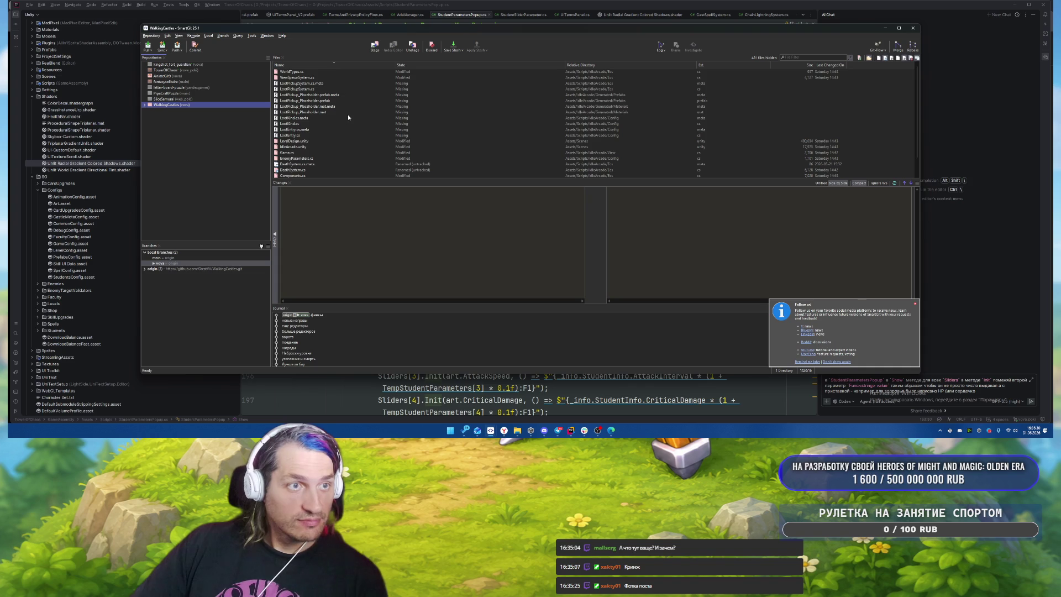
{"action": "scroll", "coordinate": [347, 119], "scroll_direction": "down", "scroll_amount": 1}
{"action": "left_click", "coordinate": [147, 46]}
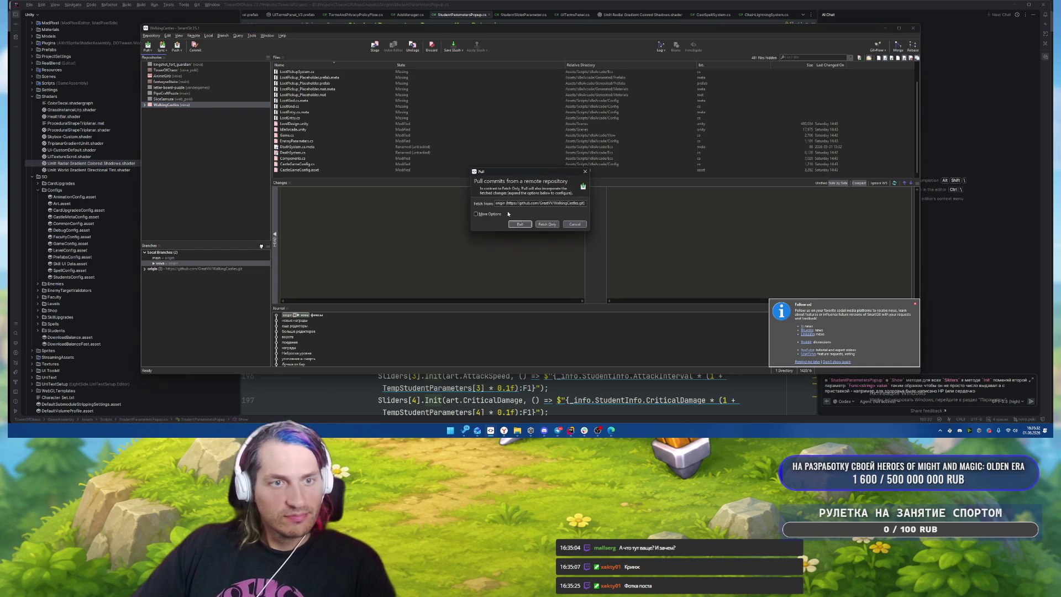
{"action": "key", "text": "Return"}
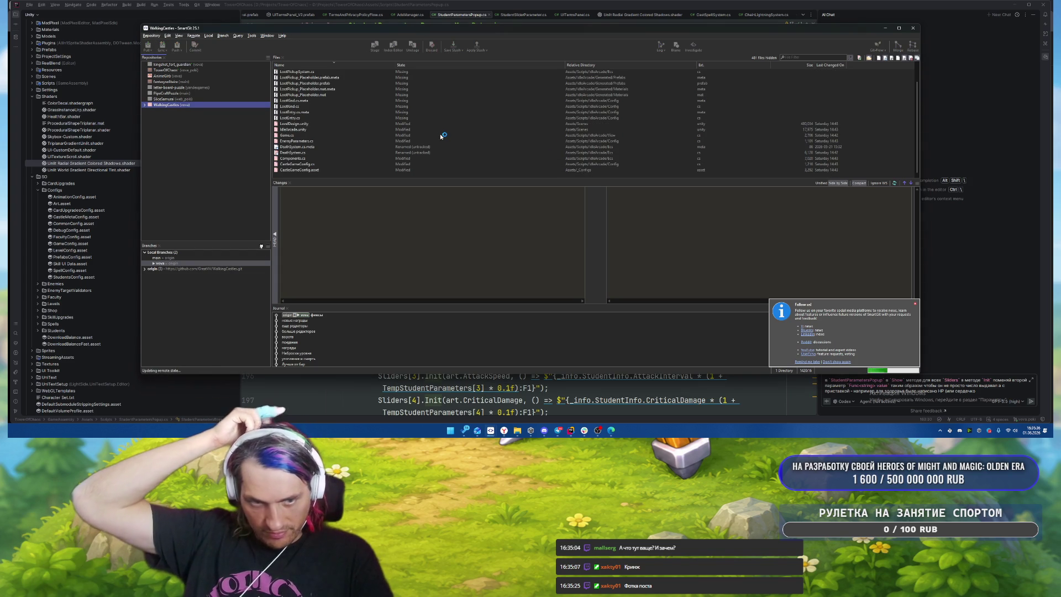
Step: Commit all changed files with the message 'фиксы какие-то' and push the commit
{"action": "left_click", "coordinate": [377, 107]}
{"action": "scroll", "coordinate": [377, 107], "scroll_direction": "up", "scroll_amount": 1}
{"action": "key", "text": "ctrl+a"}
{"action": "right_click", "coordinate": [376, 108]}
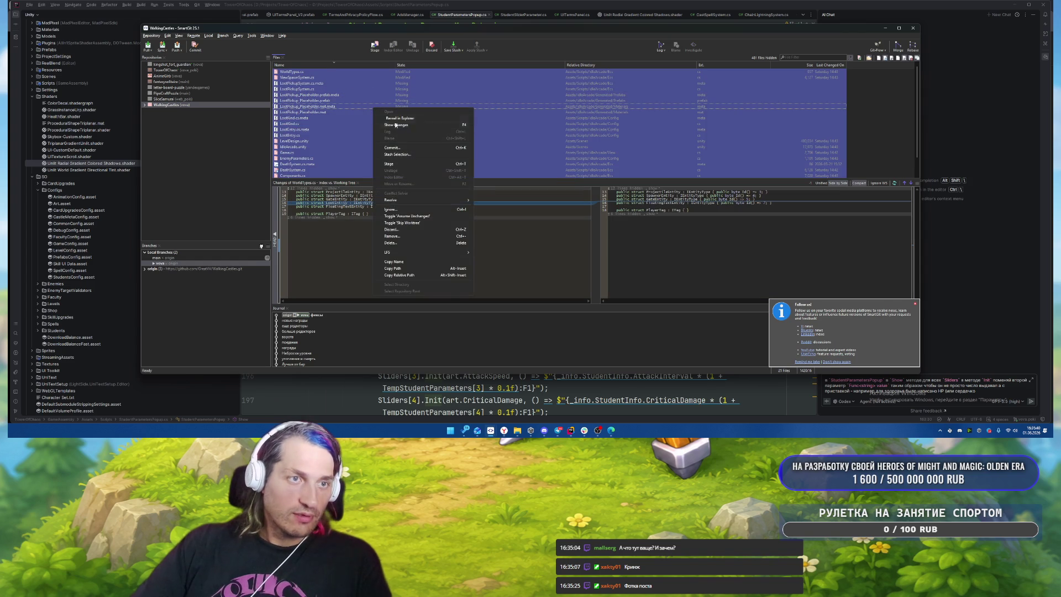
{"action": "left_click", "coordinate": [397, 147]}
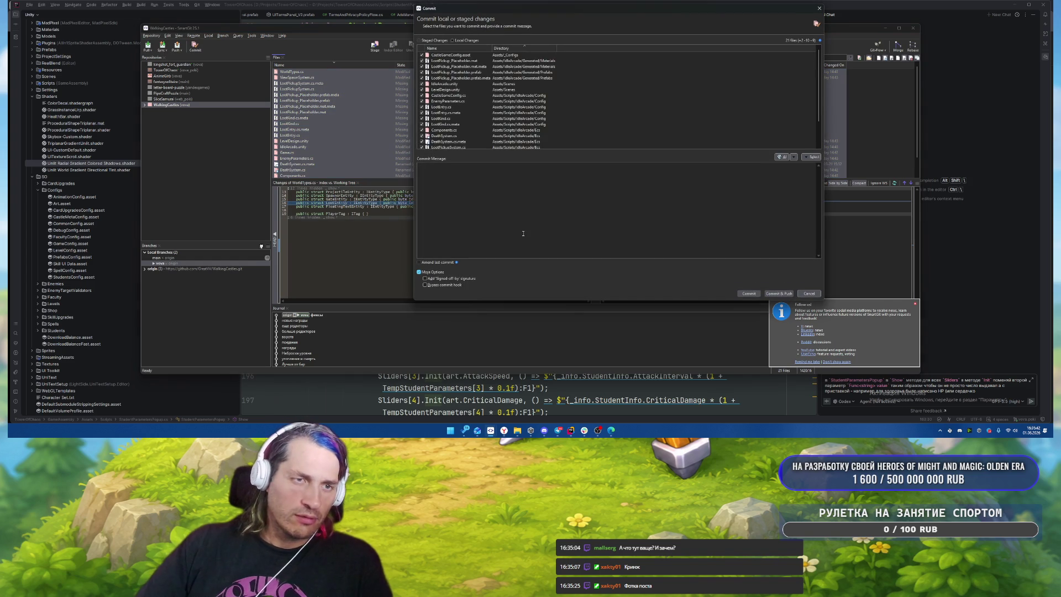
{"action": "left_click", "coordinate": [748, 293]}
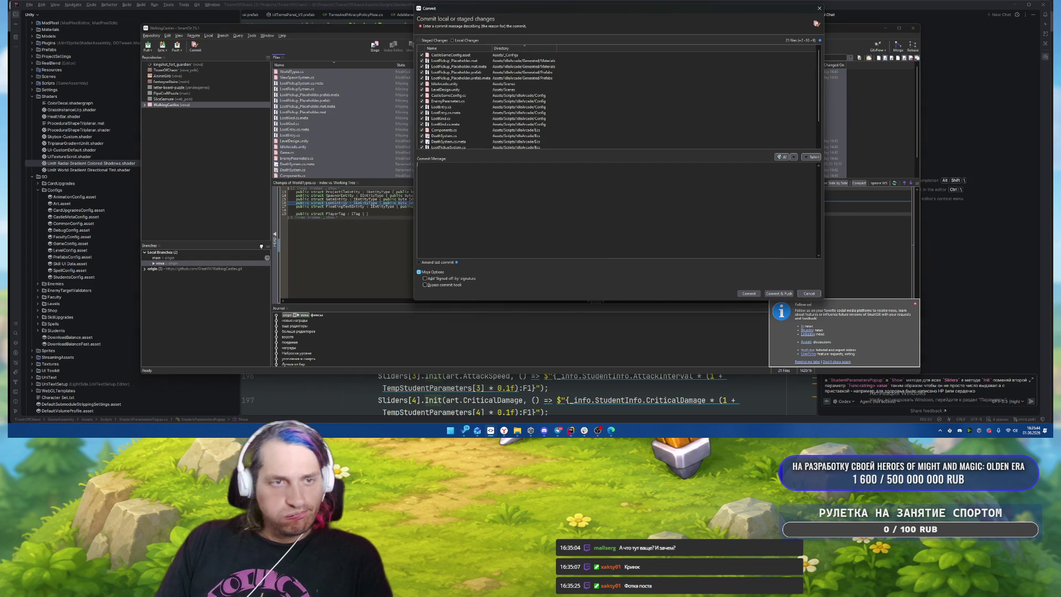
{"action": "type", "text": "фиксы какие-то"}
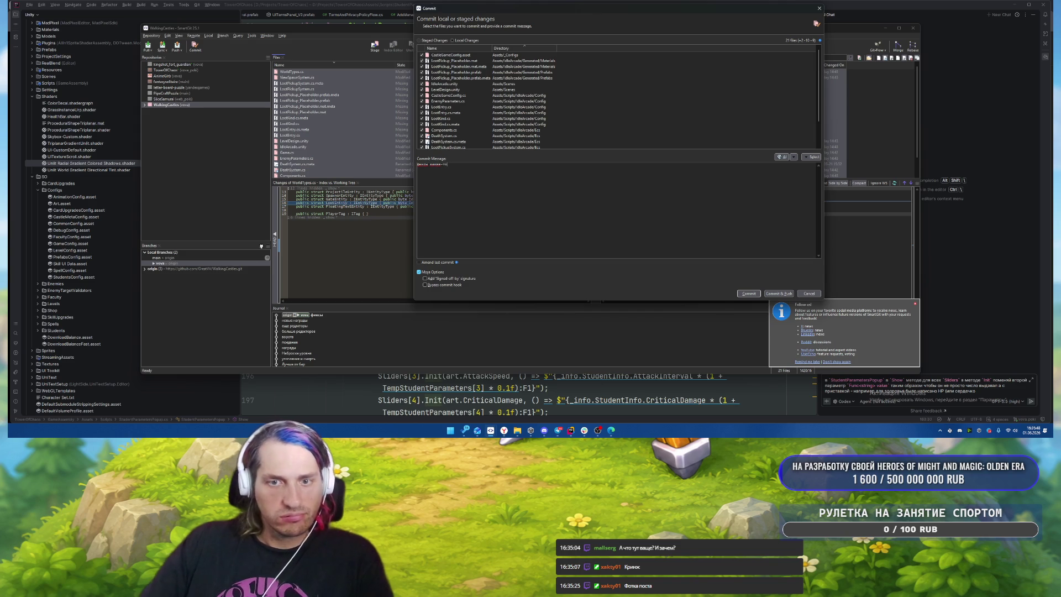
{"action": "left_click", "coordinate": [748, 293]}
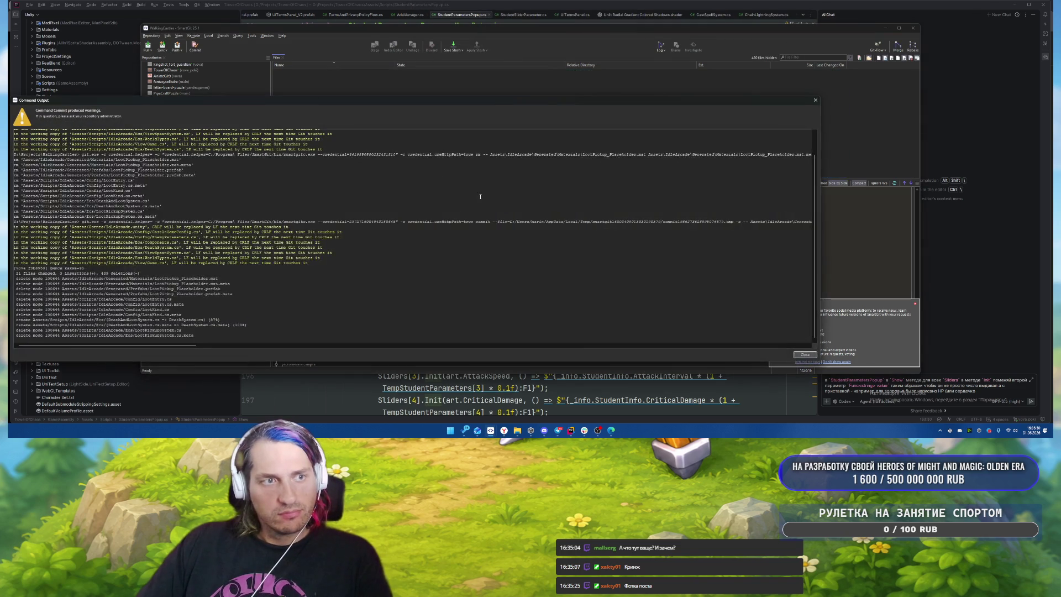
{"action": "left_click", "coordinate": [177, 45]}
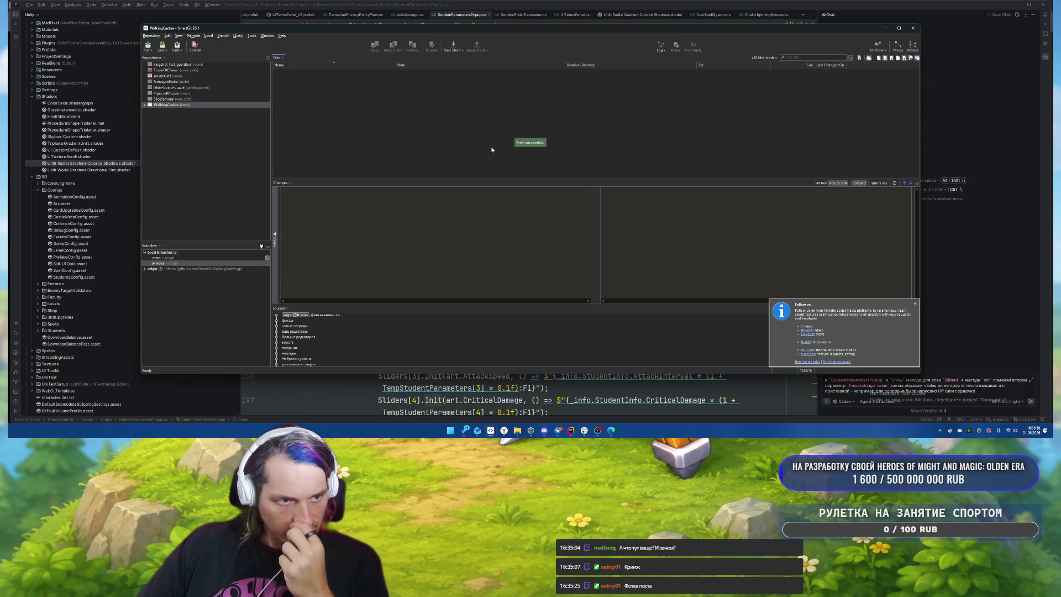
{"action": "left_click", "coordinate": [660, 44]}
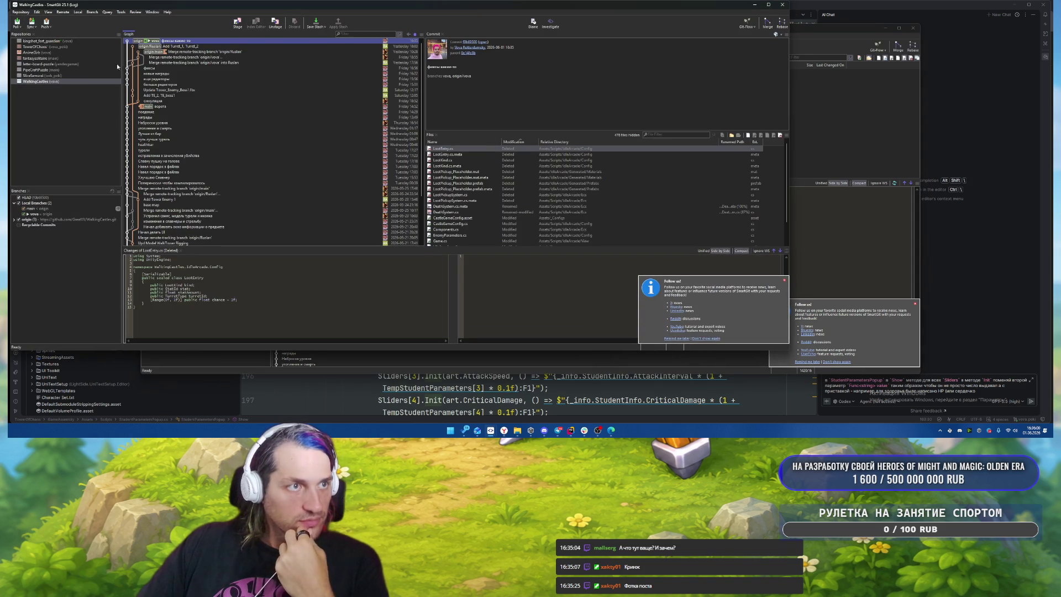
Step: Merge a teammate's branch and the remote main commit into the working branch
{"action": "right_click", "coordinate": [221, 46]}
{"action": "left_click", "coordinate": [260, 60]}
{"action": "left_click", "coordinate": [352, 198]}
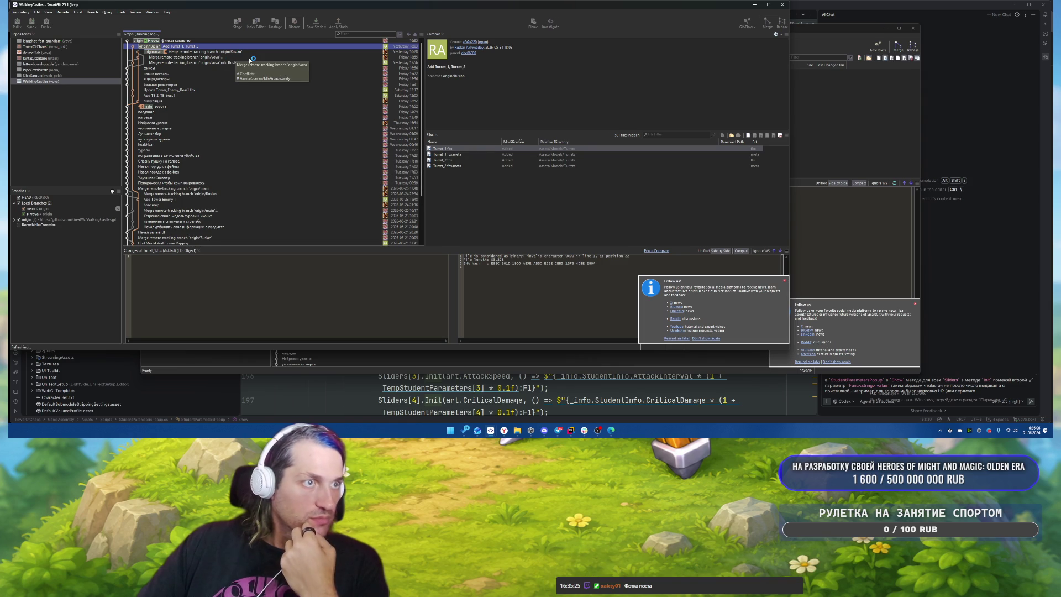
{"action": "left_click", "coordinate": [209, 58]}
{"action": "key", "text": "ctrl+shift+m"}
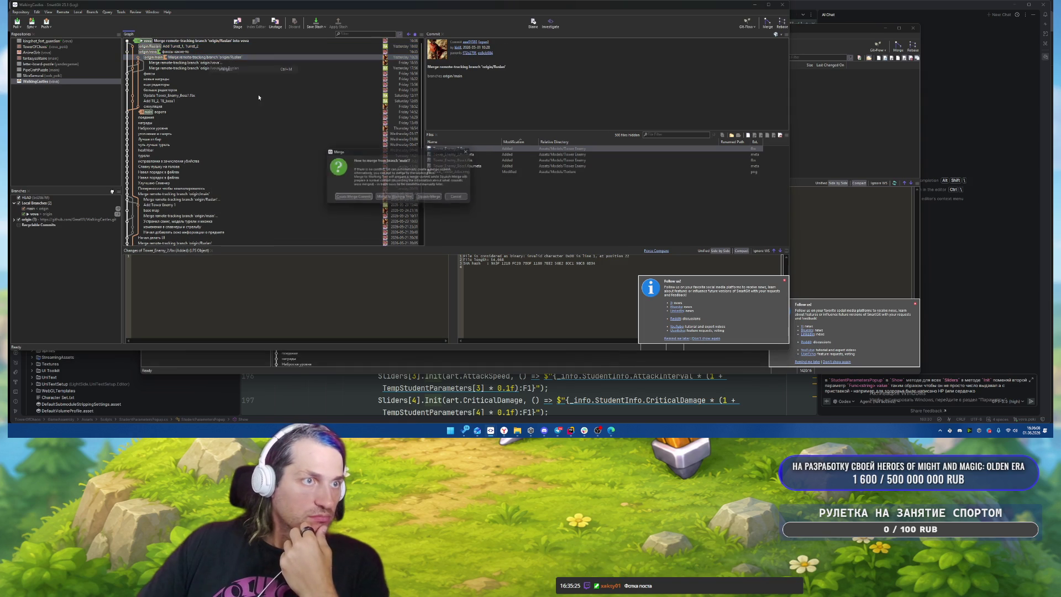
{"action": "left_click", "coordinate": [338, 197]}
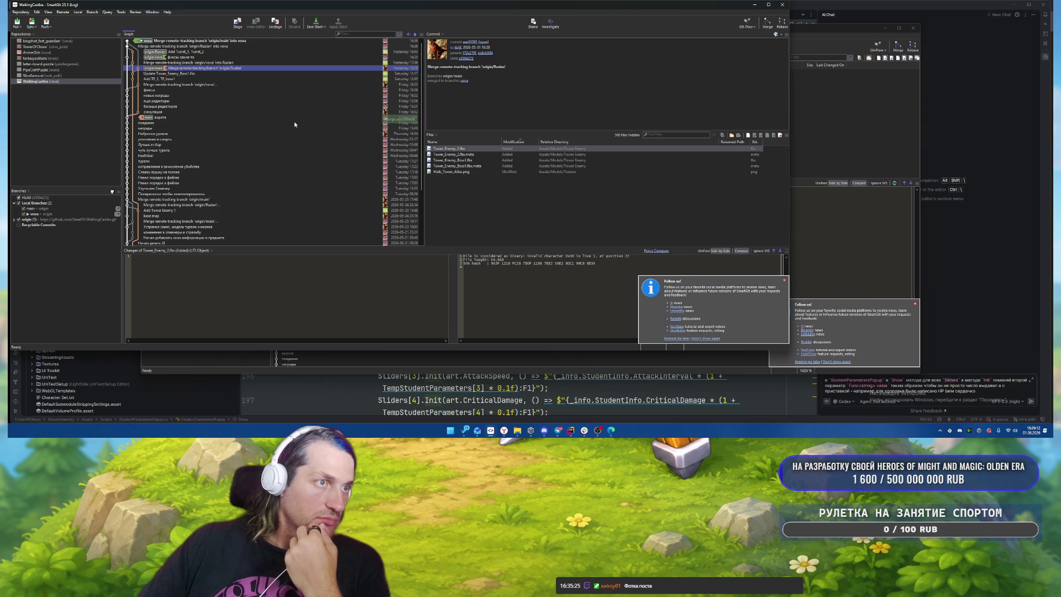
Step: Push the merged working branch to origin and fast-forward the local main branch
{"action": "left_click", "coordinate": [46, 22]}
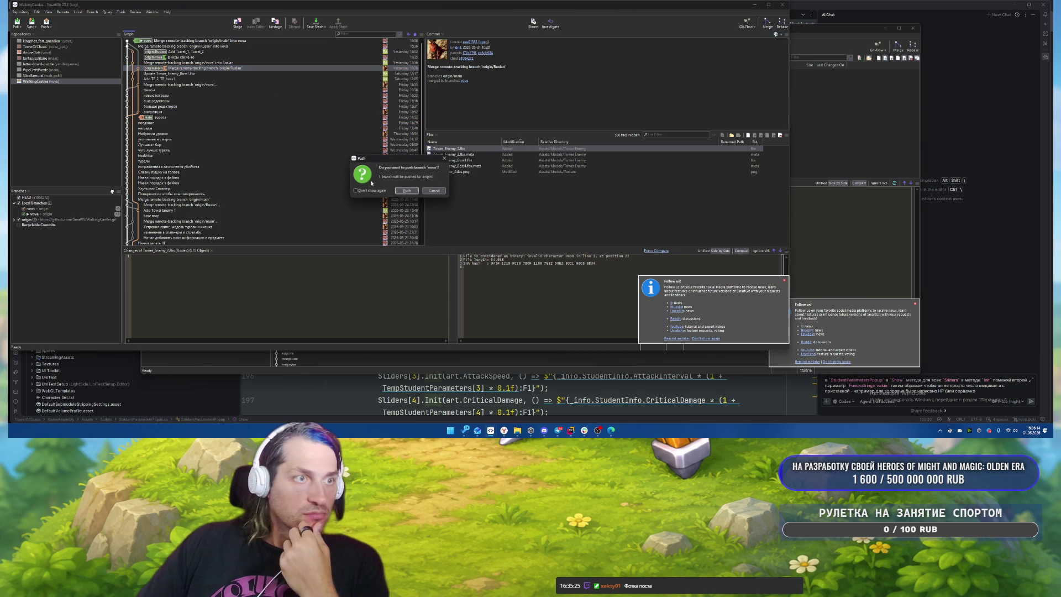
{"action": "left_click", "coordinate": [407, 192]}
{"action": "right_click", "coordinate": [61, 208]}
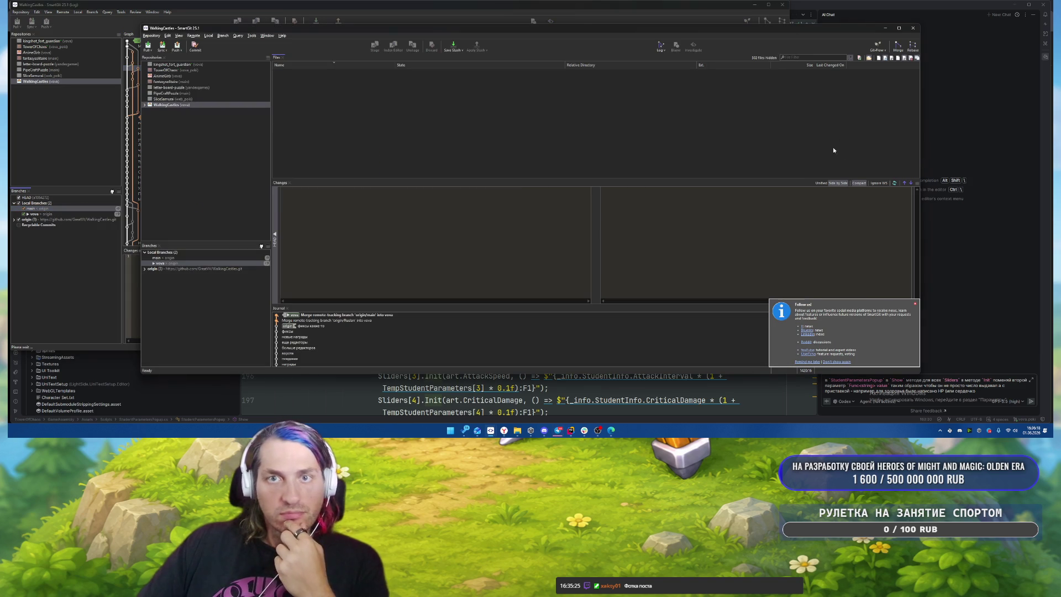
{"action": "right_click", "coordinate": [214, 257]}
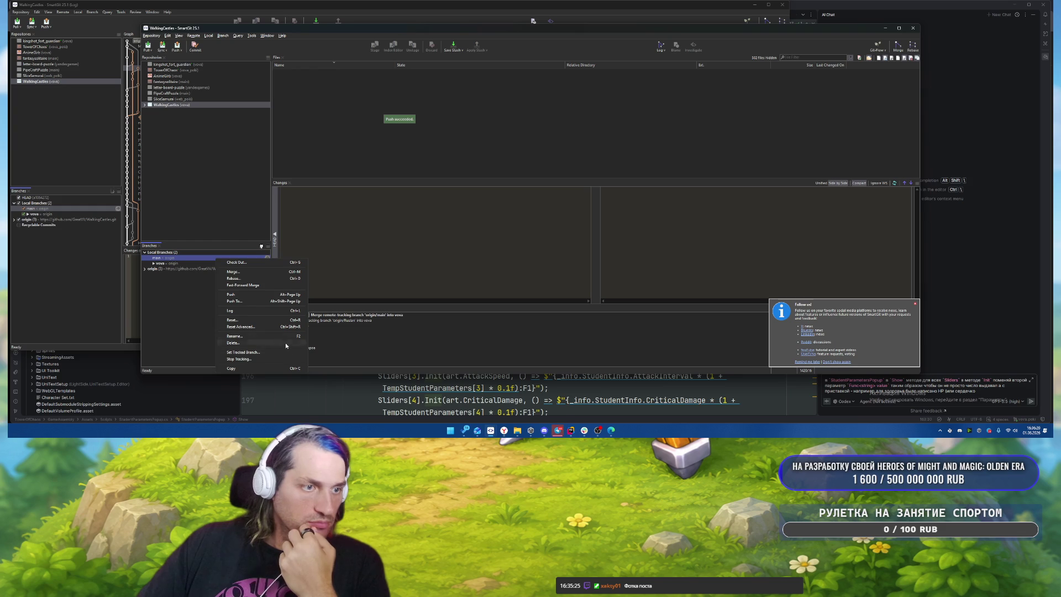
{"action": "left_click", "coordinate": [243, 284]}
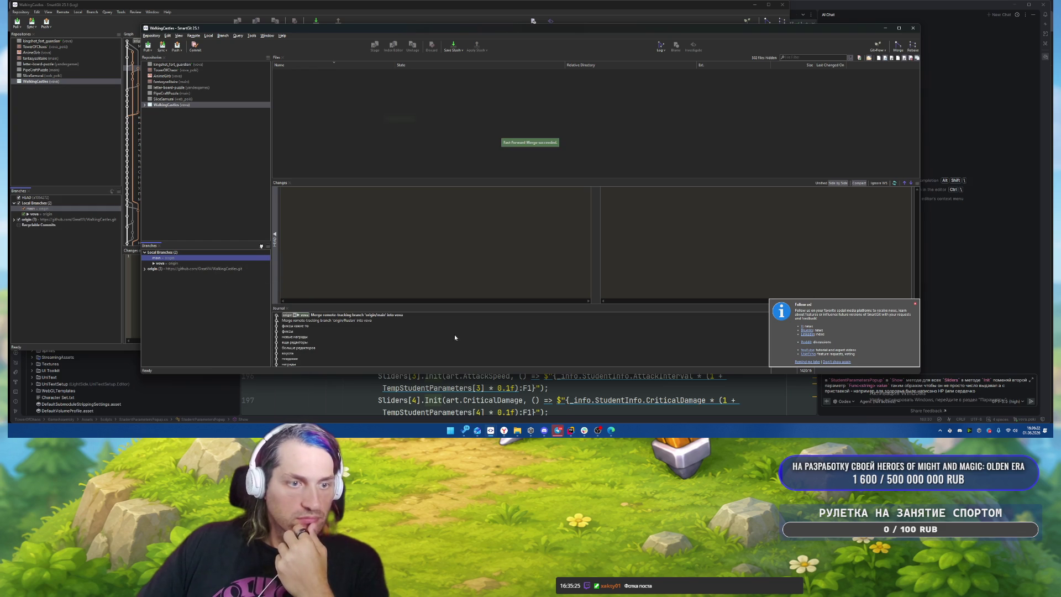
Step: Open the WalkingCastles project from Unity Hub and widen the Game view
{"action": "left_click", "coordinate": [530, 430]}
{"action": "left_click", "coordinate": [623, 227]}
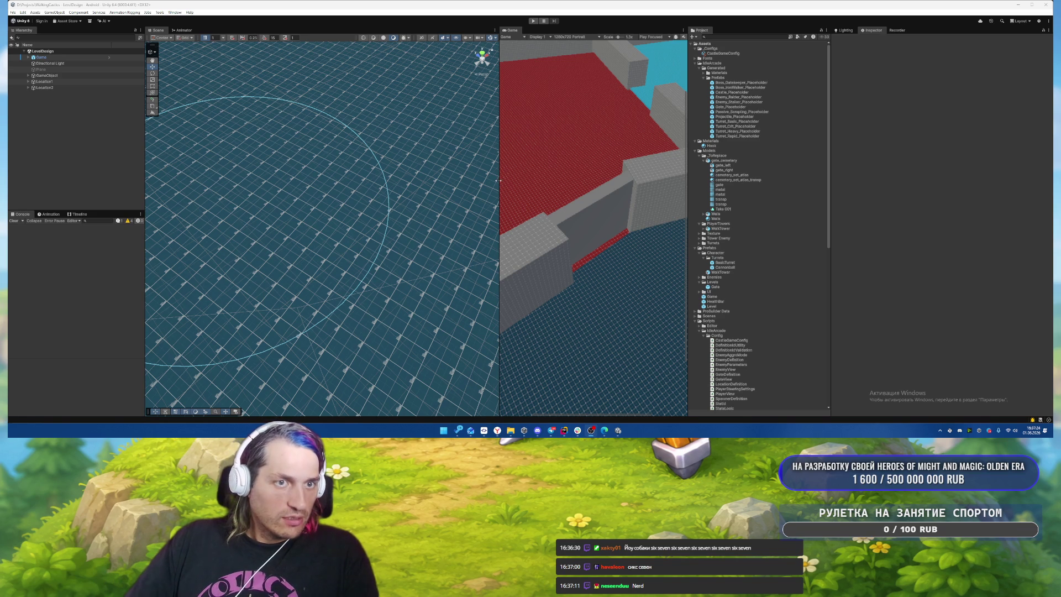
{"action": "left_click_drag", "start_coordinate": [498, 180], "coordinate": [390, 180]}
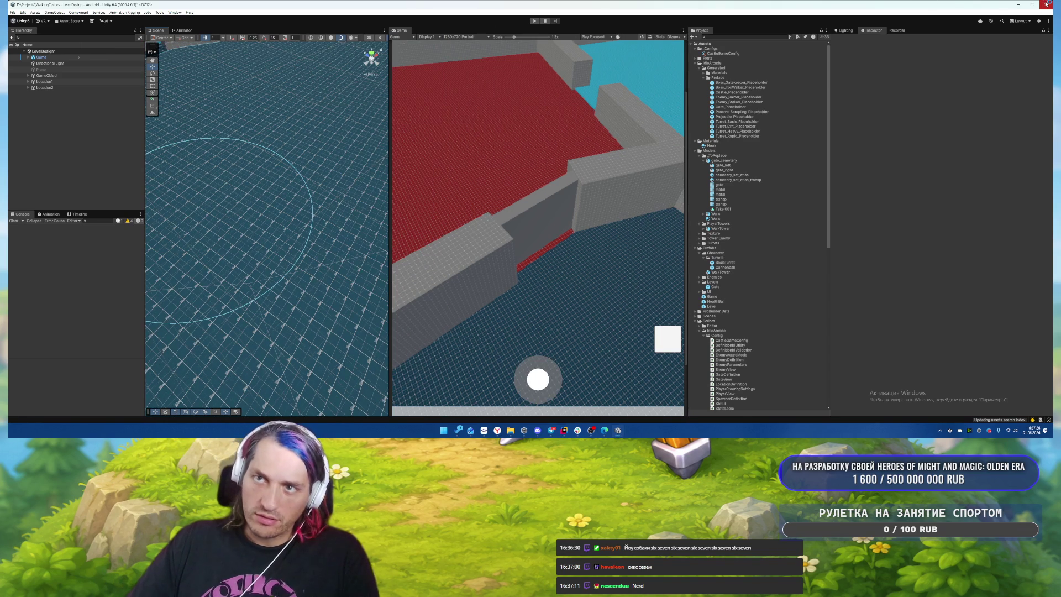
Step: Close the editor with Don't Save, reopen WalkingCastles, and return to Rider
{"action": "left_click", "coordinate": [1047, 4]}
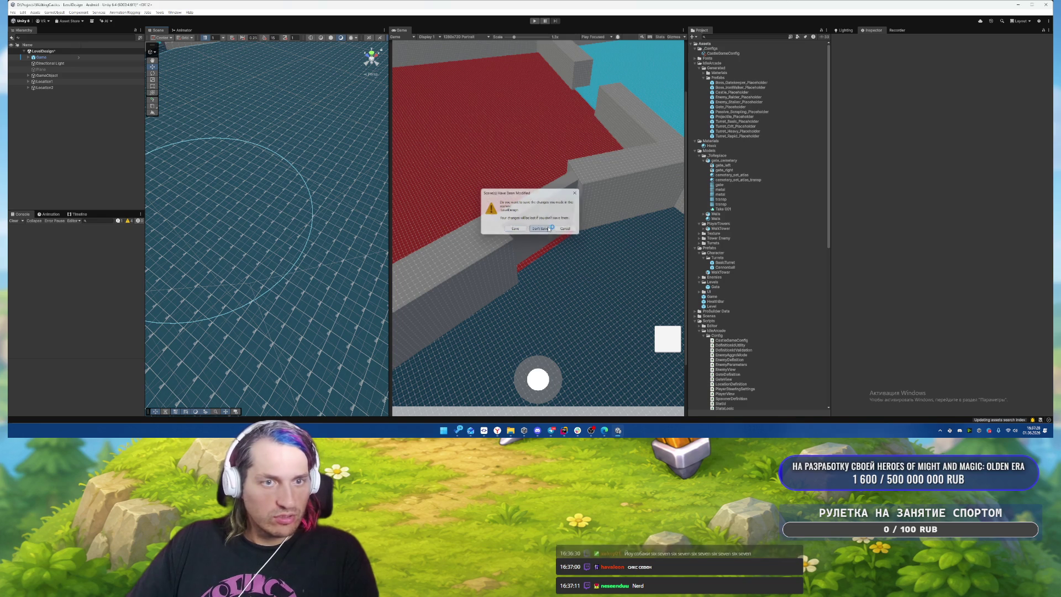
{"action": "left_click", "coordinate": [548, 229]}
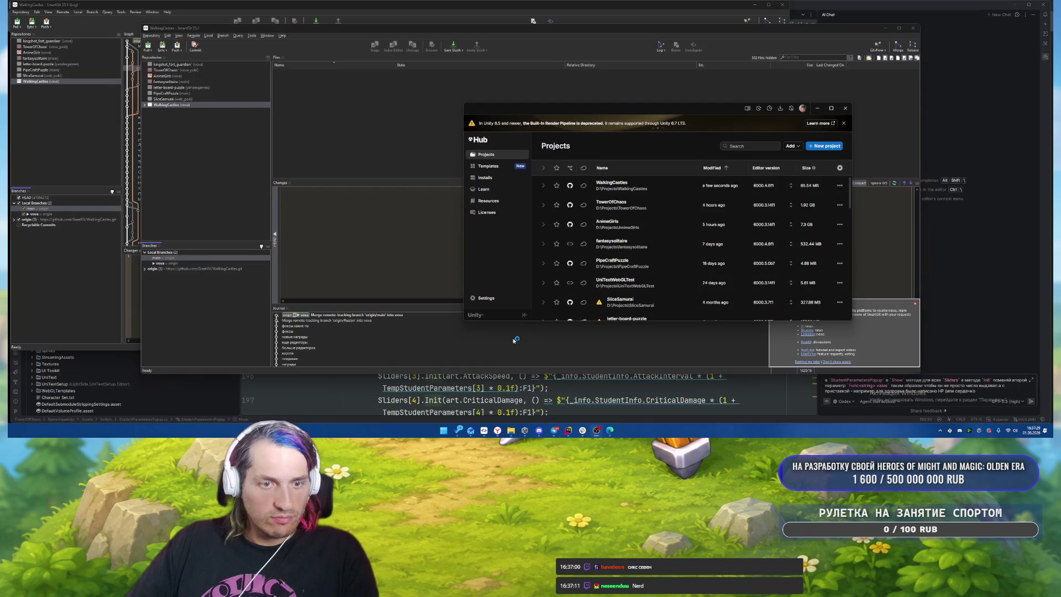
{"action": "left_click", "coordinate": [629, 184]}
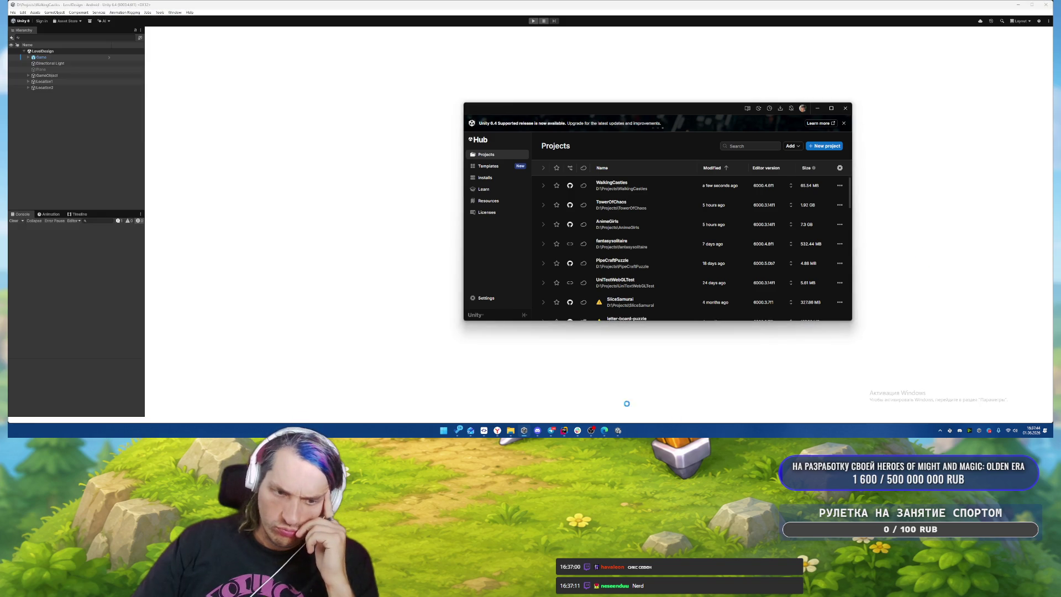
{"action": "left_click", "coordinate": [564, 430]}
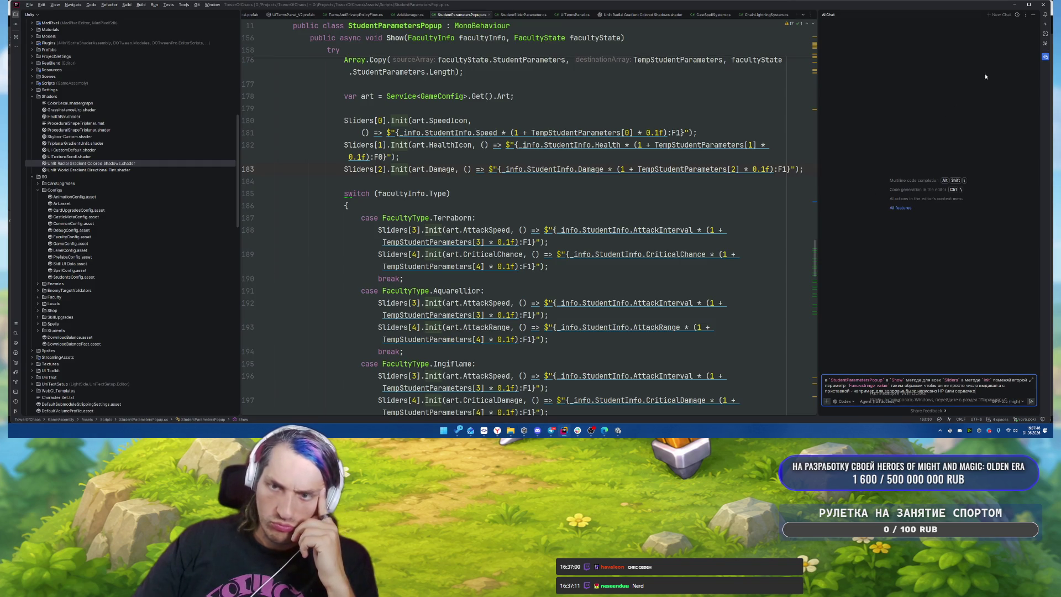
Step: In the earlier shader AI chat, report the shader still renders stripes on Android devices
{"action": "left_click", "coordinate": [1016, 14]}
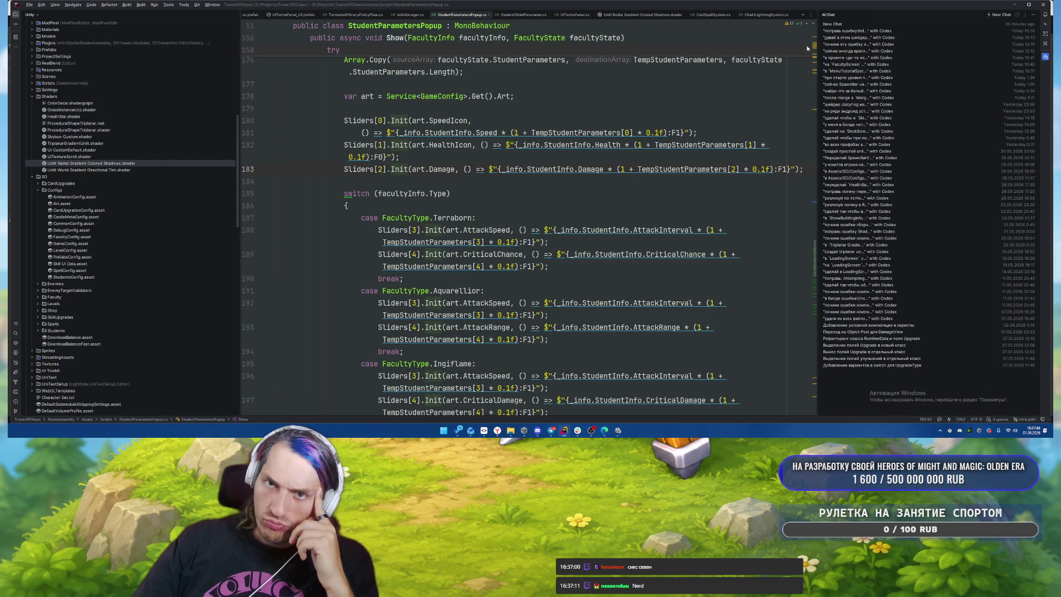
{"action": "left_click", "coordinate": [844, 39]}
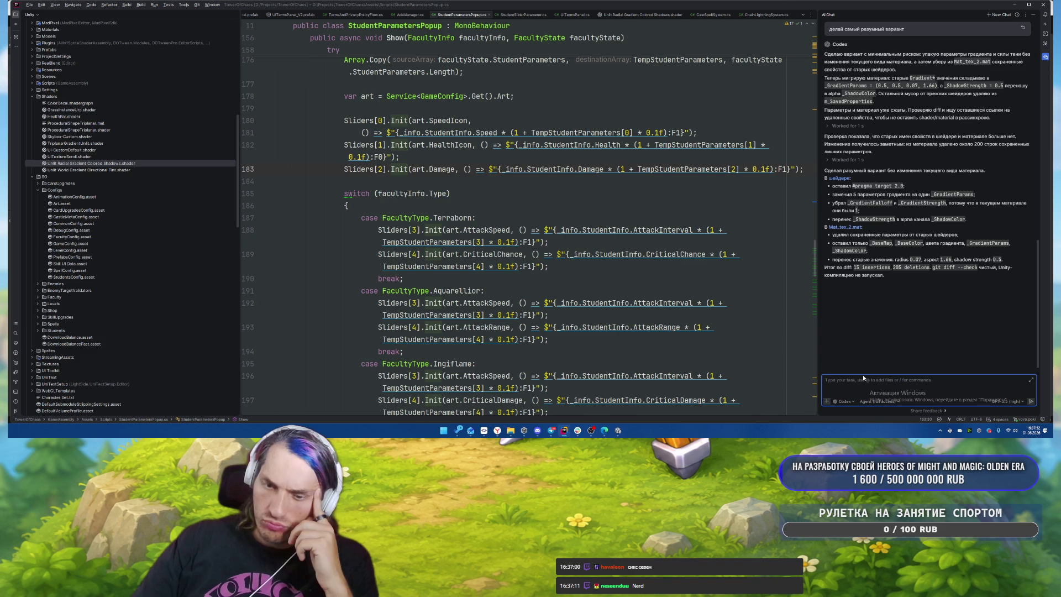
{"action": "type", "text": "этот шей"}
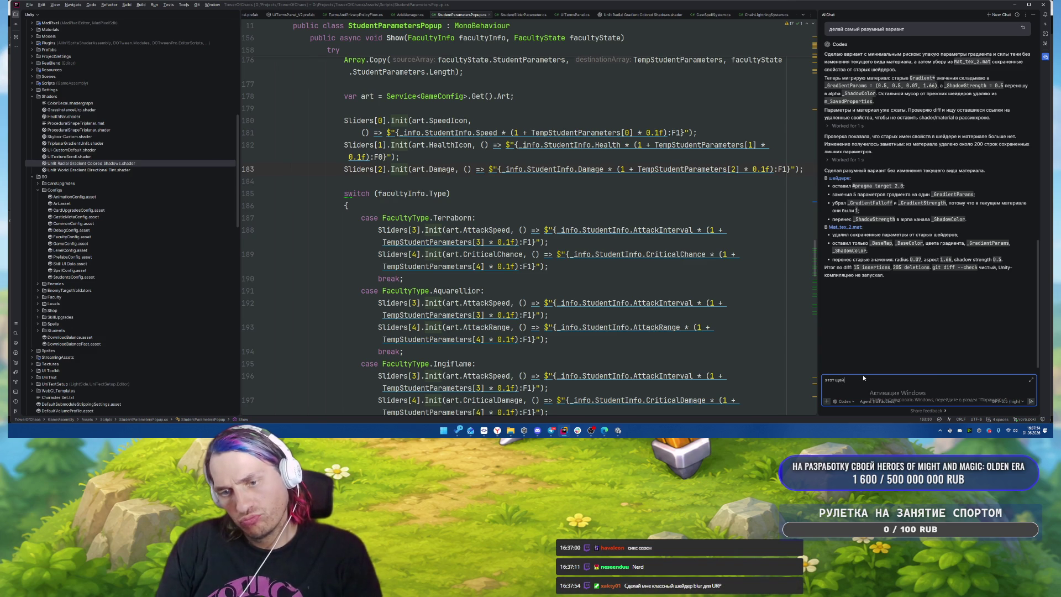
{"action": "type", "text": "ейдер кр"}
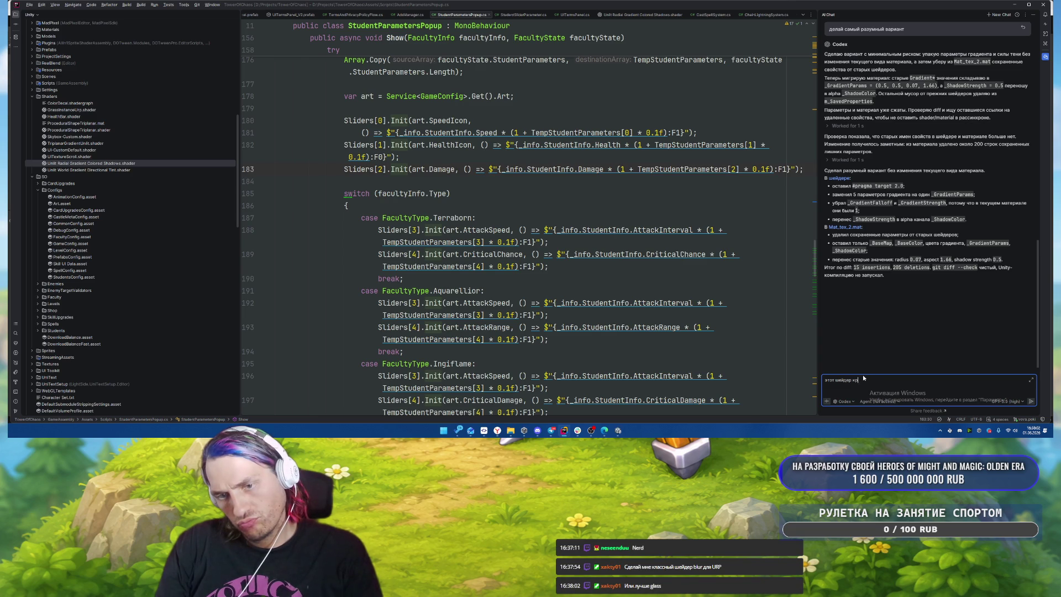
{"action": "key", "text": "BackSpace"}
{"action": "key", "text": "BackSpace"}
{"action": "type", "text": "всё ещё криво "}
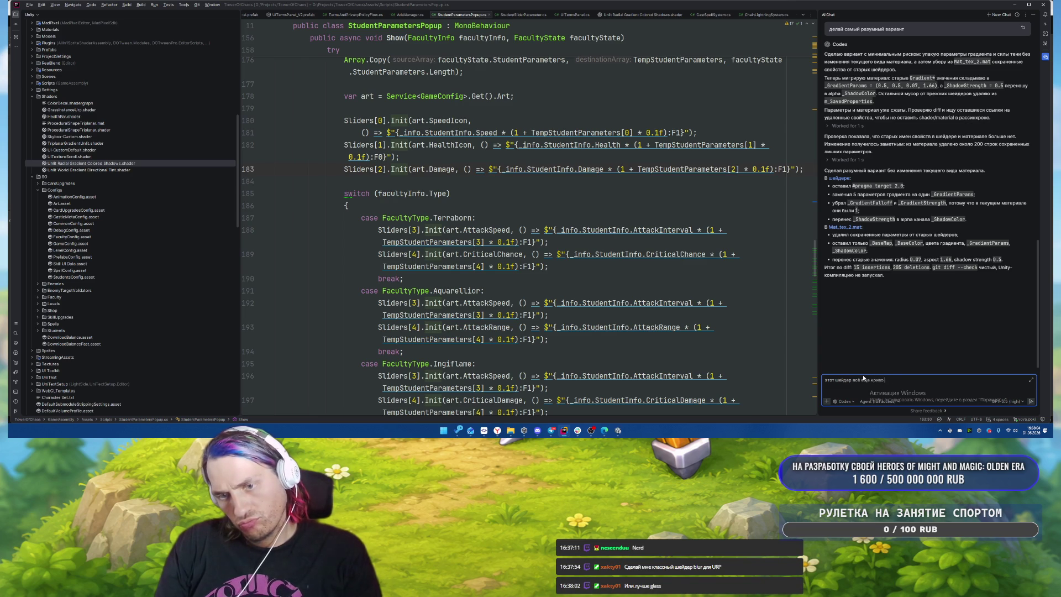
{"action": "type", "text": "работает на анд"}
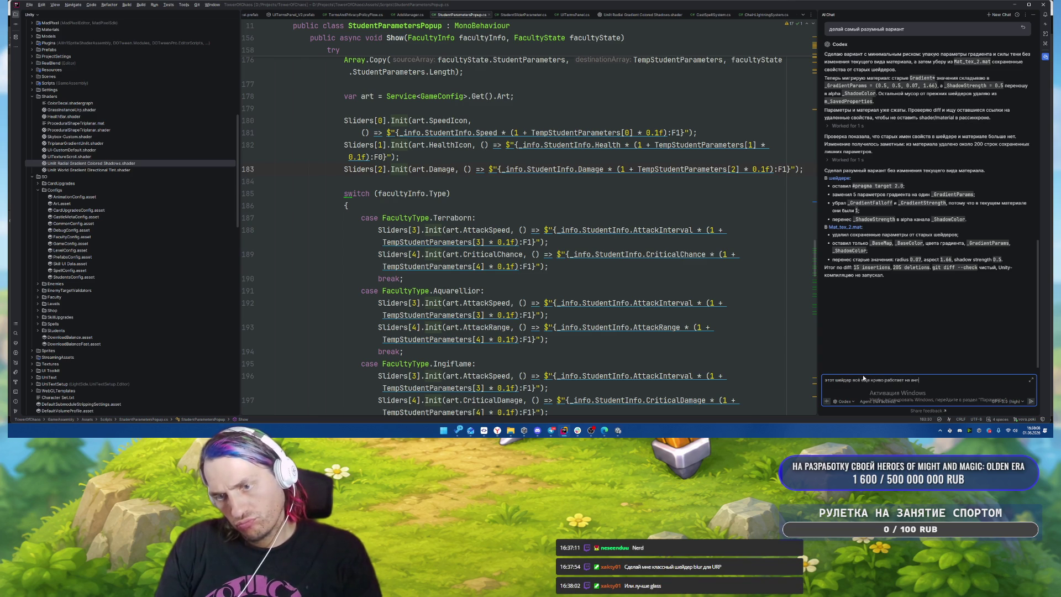
{"action": "type", "text": "роид устройств"}
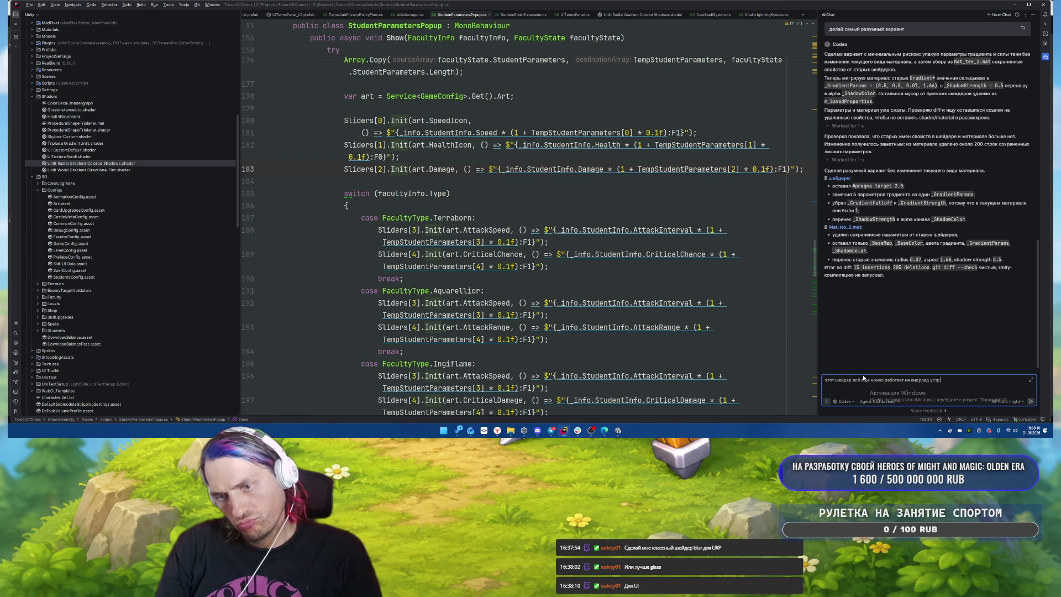
{"action": "type", "text": " встранносы"}
{"action": "key", "text": "Return"}
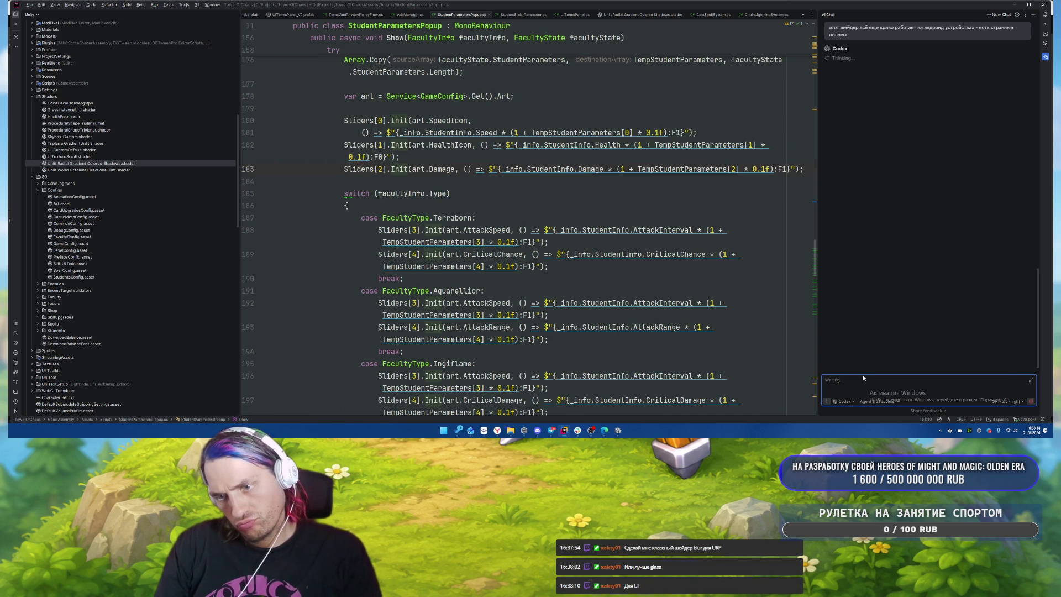
{"action": "key", "text": "alt+Tab"}
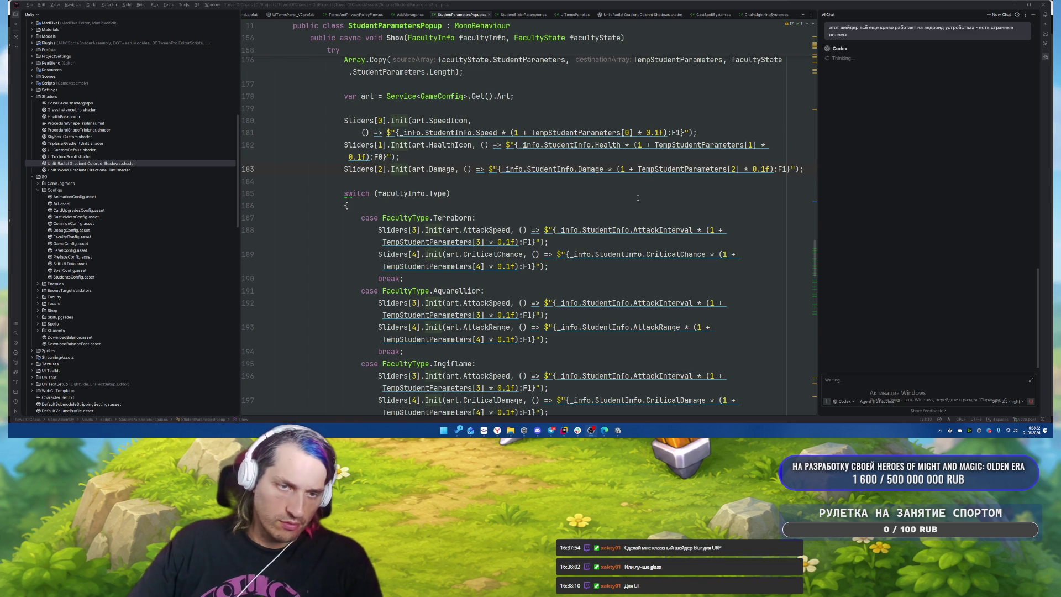
{"action": "scroll", "coordinate": [623, 224], "scroll_direction": "down", "scroll_amount": 3}
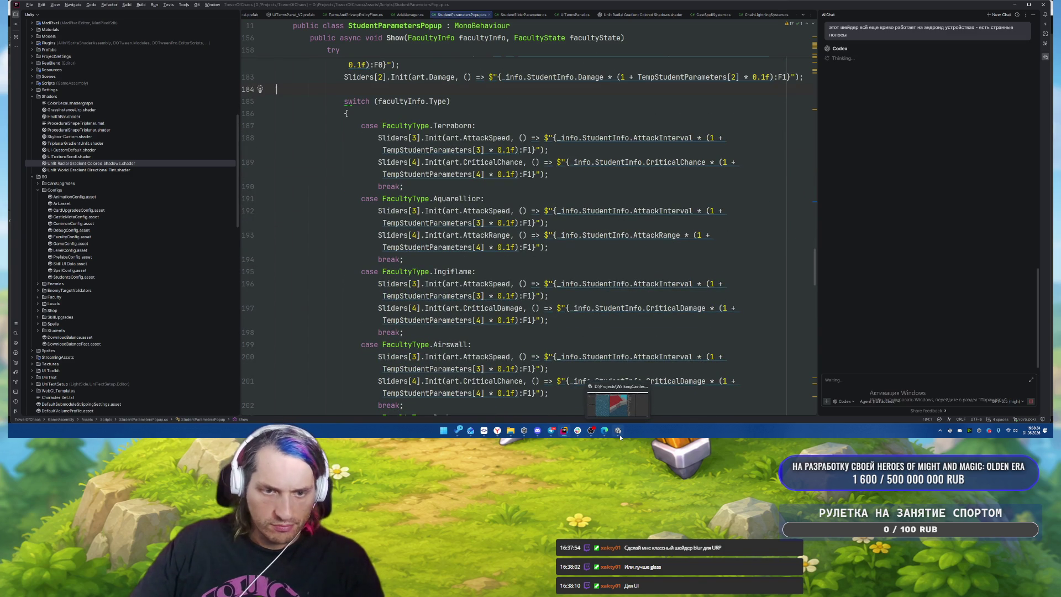
Step: Close Unity through the save prompt, return to Unity Hub, and wait for Codex's GLES shader fix
{"action": "left_click", "coordinate": [620, 435]}
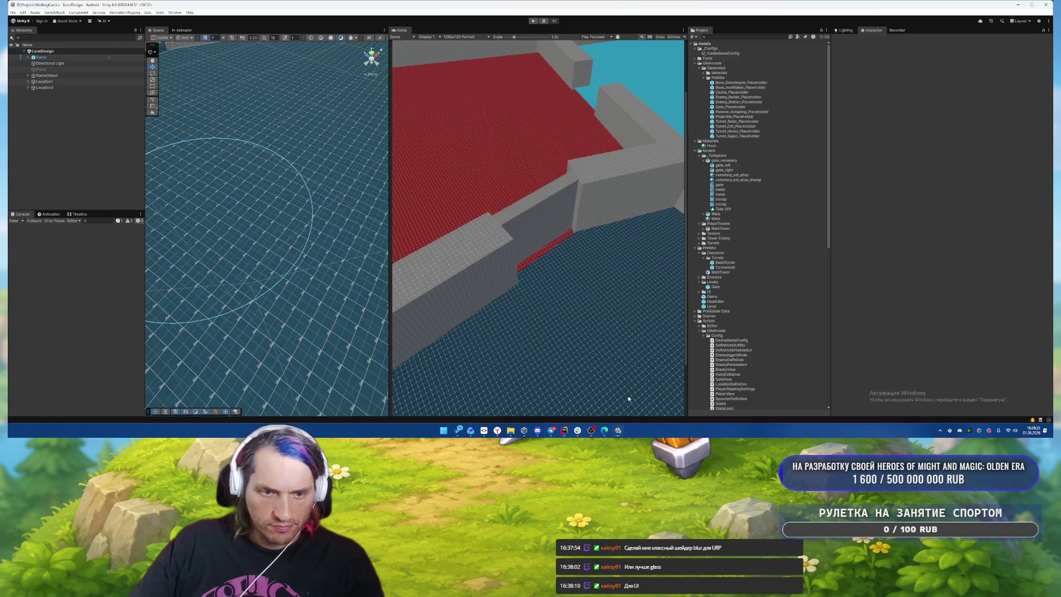
{"action": "left_click", "coordinate": [1047, 6]}
{"action": "left_click", "coordinate": [541, 231]}
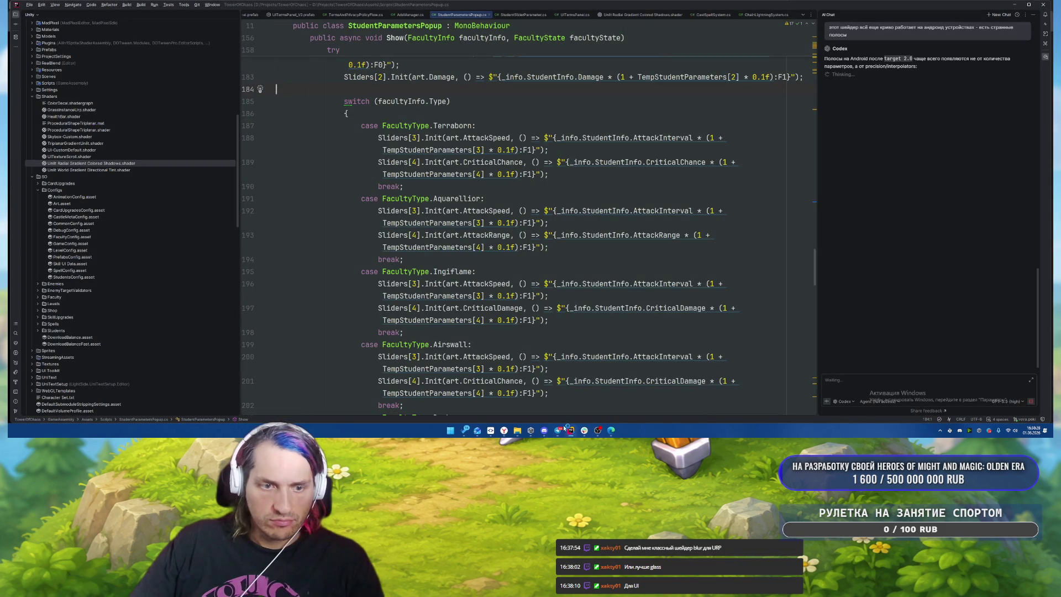
{"action": "left_click", "coordinate": [530, 395]}
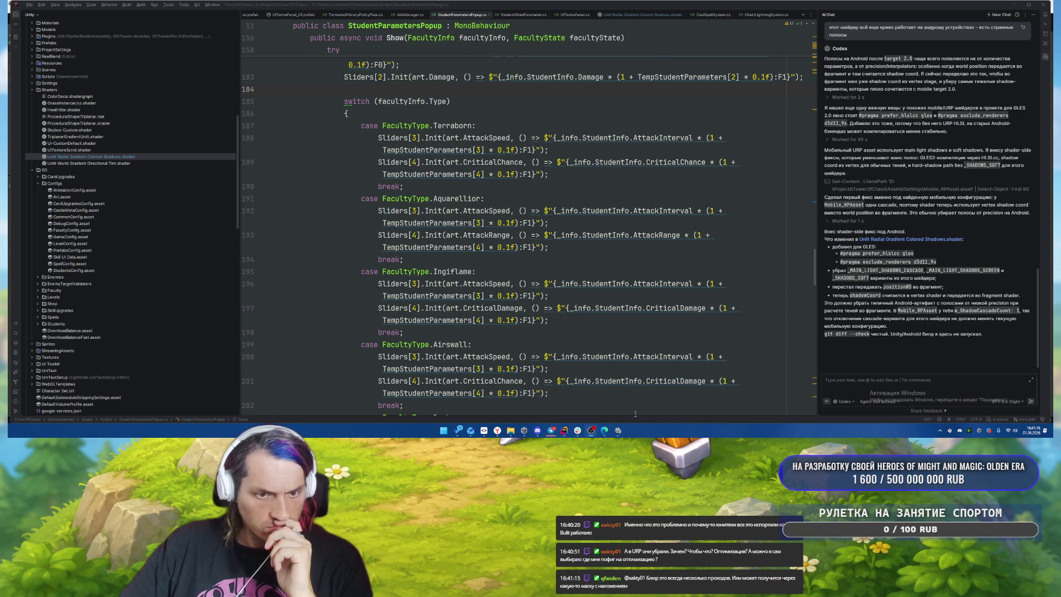
{"action": "left_click", "coordinate": [619, 431]}
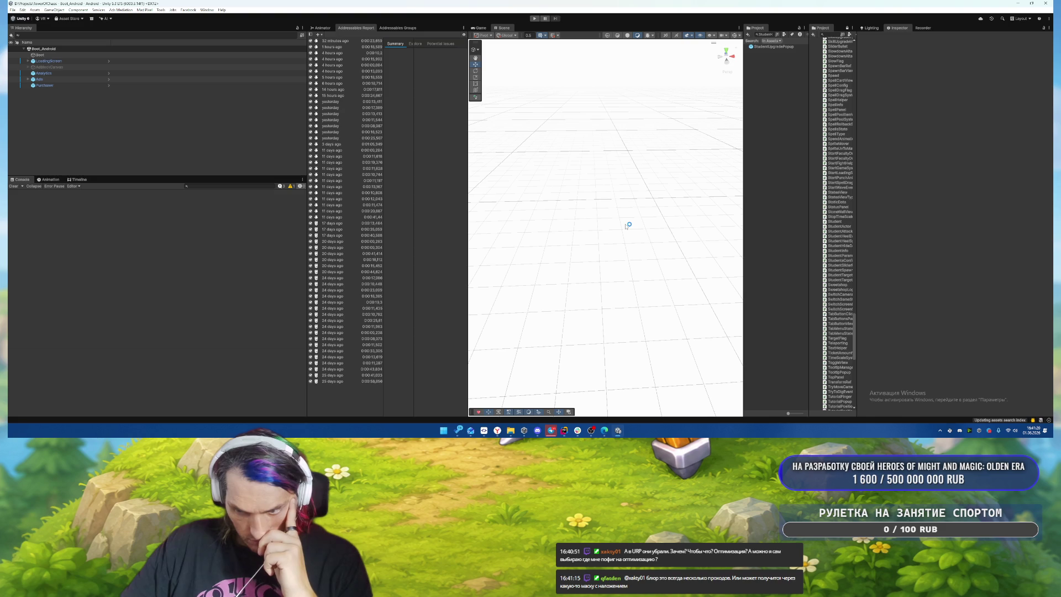
Step: Play-test into a battle, drag the castle to another grid cell, then stop play mode
{"action": "left_click", "coordinate": [536, 20]}
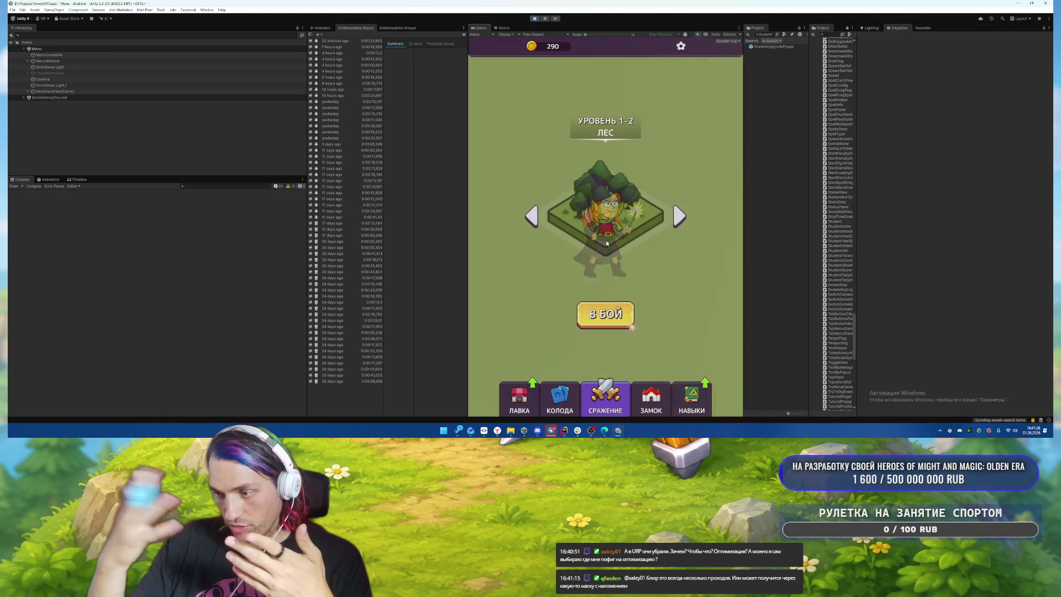
{"action": "left_click", "coordinate": [632, 313]}
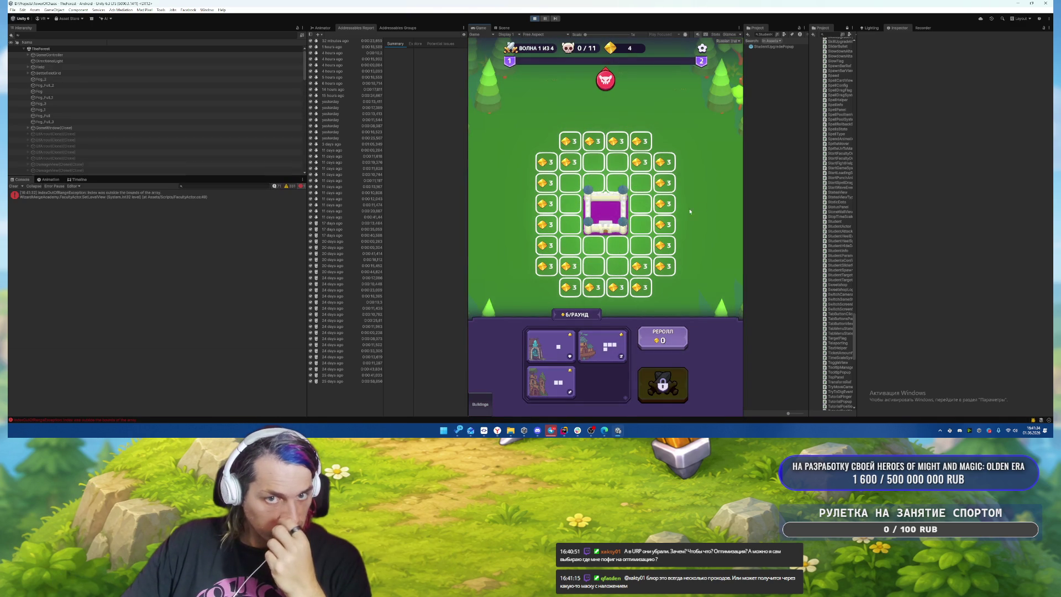
{"action": "mouse_move", "coordinate": [608, 213]}
{"action": "left_mouse_down"}
{"action": "mouse_move", "coordinate": [608, 197]}
{"action": "mouse_move", "coordinate": [604, 213]}
{"action": "left_mouse_up"}
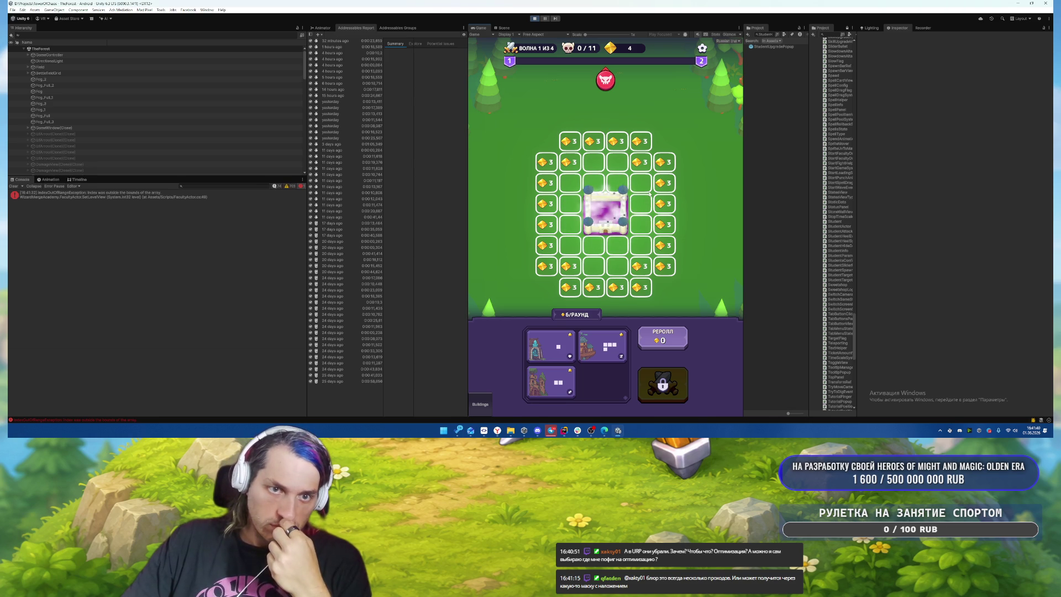
{"action": "key", "text": "ctrl+p"}
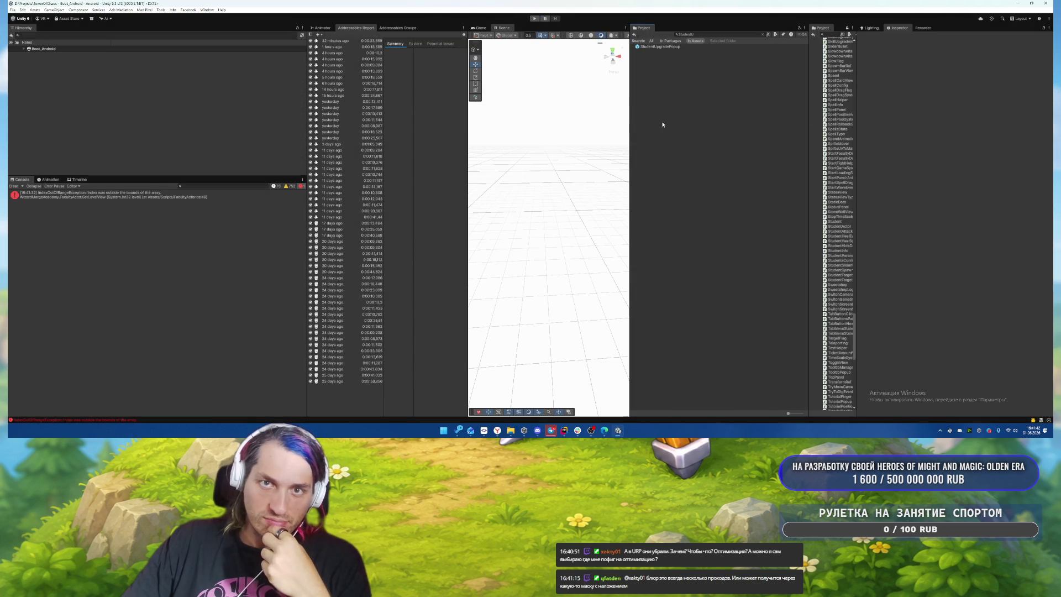
Step: Search the Project for 'Hogwa' and open the Hogwarts prefab
{"action": "left_click_drag", "start_coordinate": [807, 111], "coordinate": [707, 110]}
{"action": "left_click", "coordinate": [756, 32]}
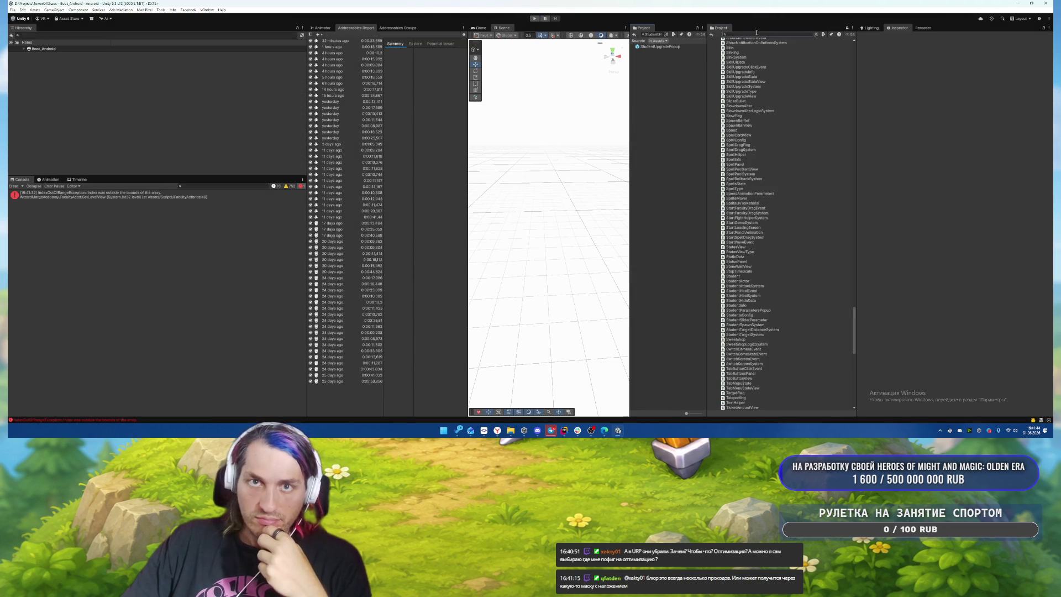
{"action": "key", "text": "BackSpace"}
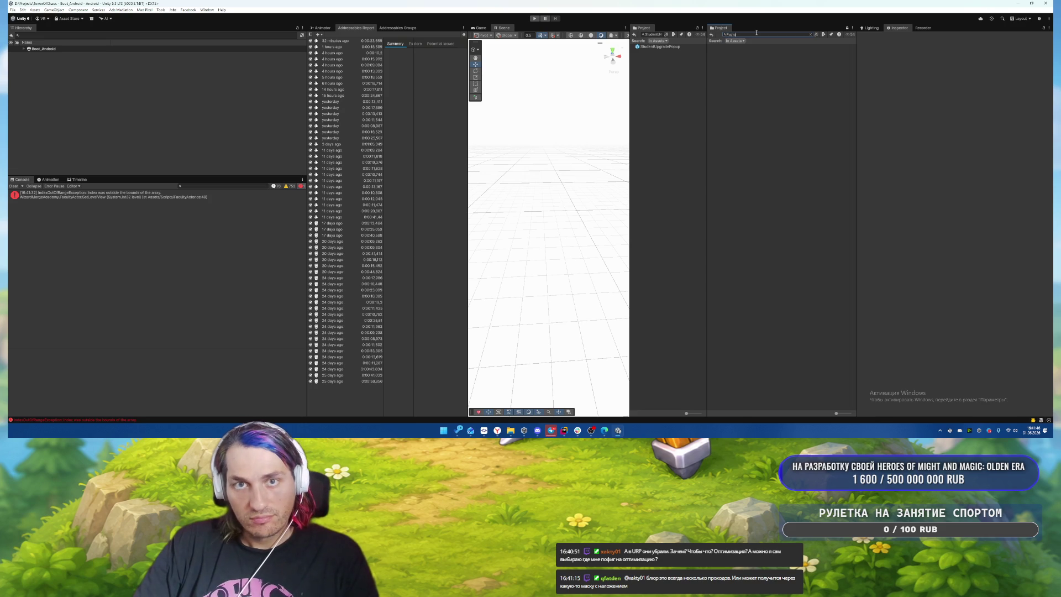
{"action": "type", "text": "Hogwa"}
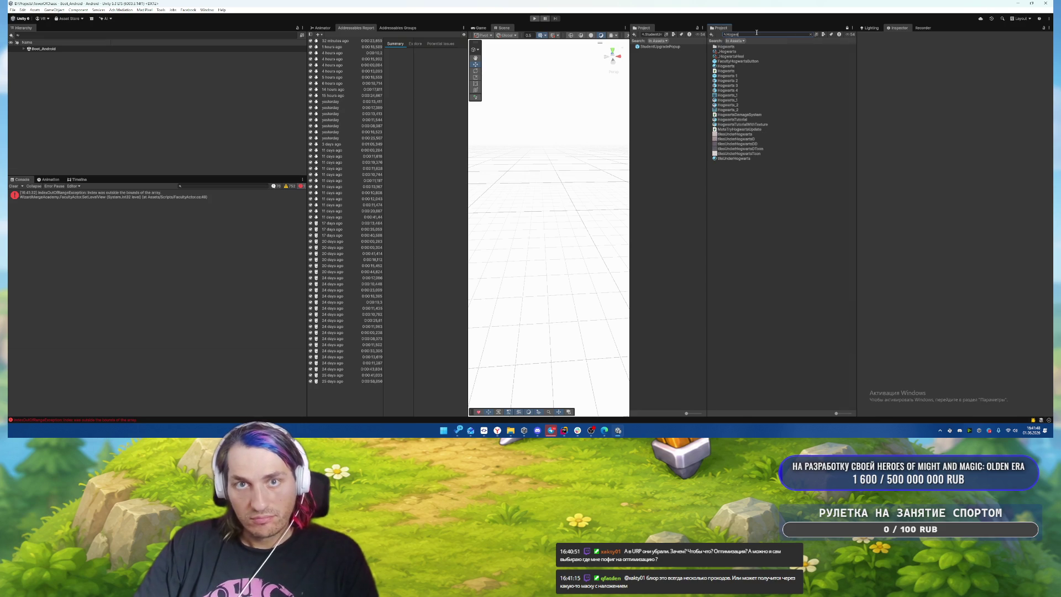
{"action": "double_click", "coordinate": [727, 95]}
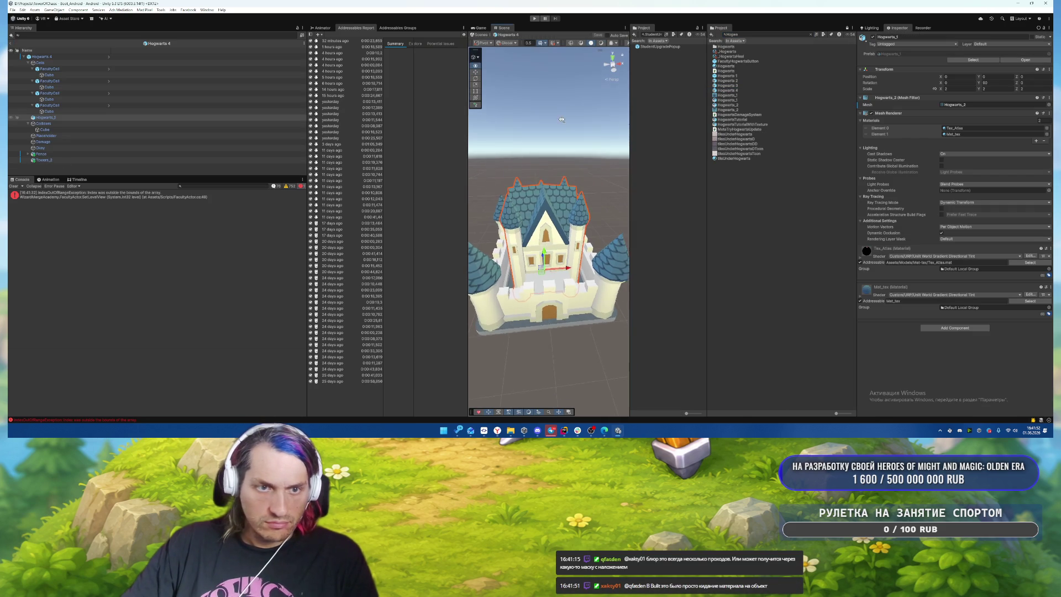
Step: Inspect the prefab's children (Hogwarts_1, Fence, Towers_2), then select the Hogwarts 4 root
{"action": "left_click", "coordinate": [84, 118]}
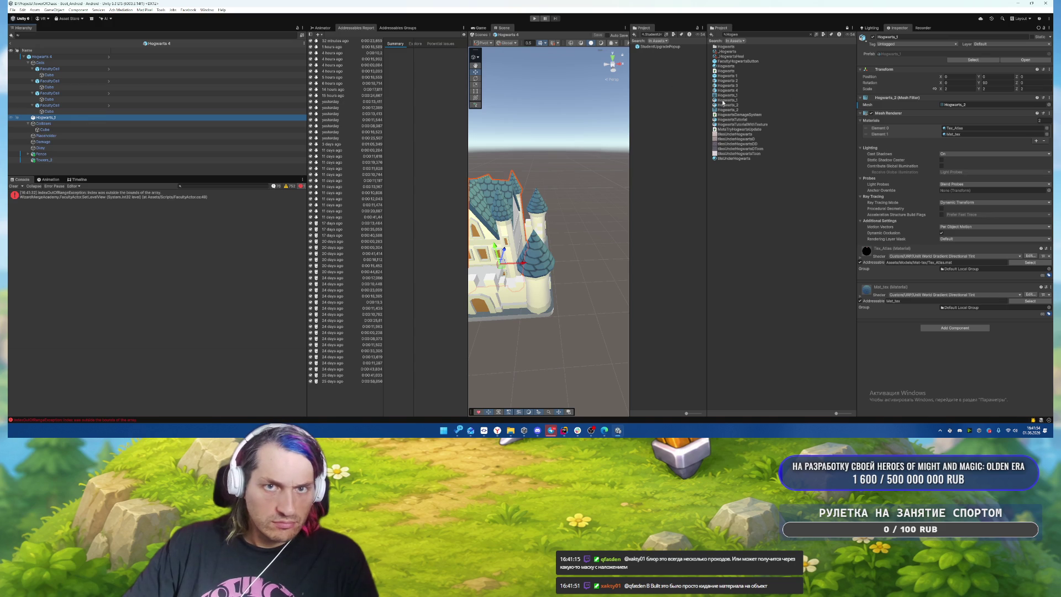
{"action": "key", "text": "alt+shift+a"}
{"action": "key", "text": "alt+shift+a"}
{"action": "key", "text": "f"}
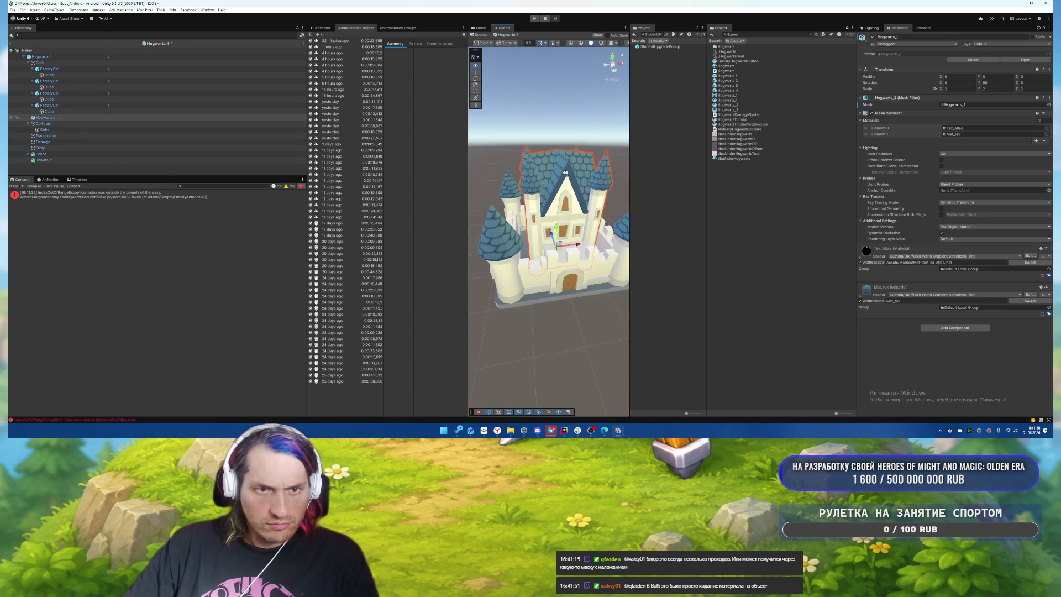
{"action": "left_click_drag", "start_coordinate": [629, 190], "coordinate": [697, 190]}
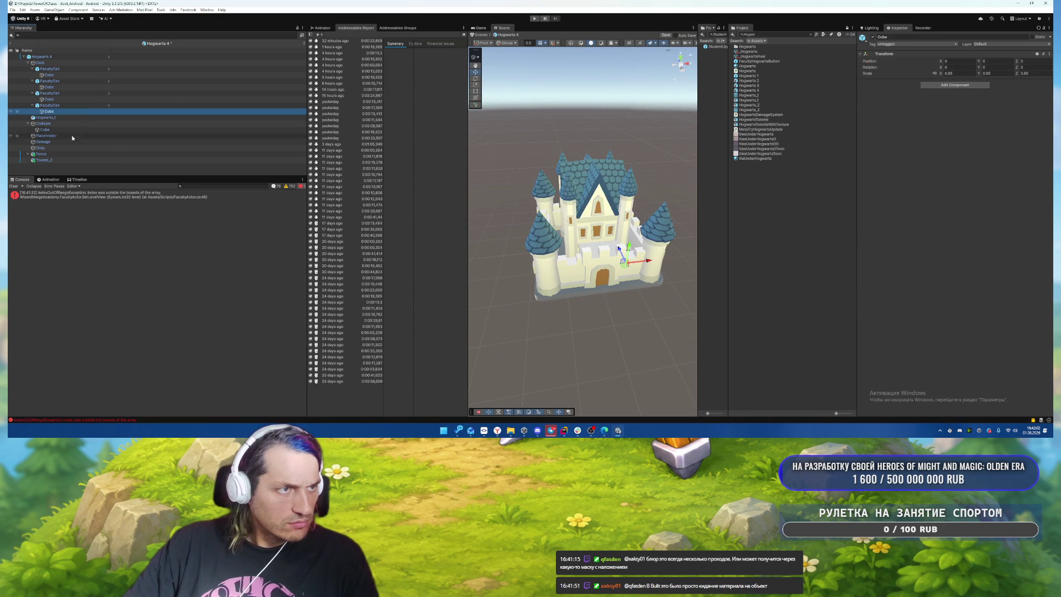
{"action": "left_click", "coordinate": [77, 141]}
{"action": "left_click", "coordinate": [74, 160]}
{"action": "left_click", "coordinate": [85, 153]}
{"action": "left_click", "coordinate": [85, 160]}
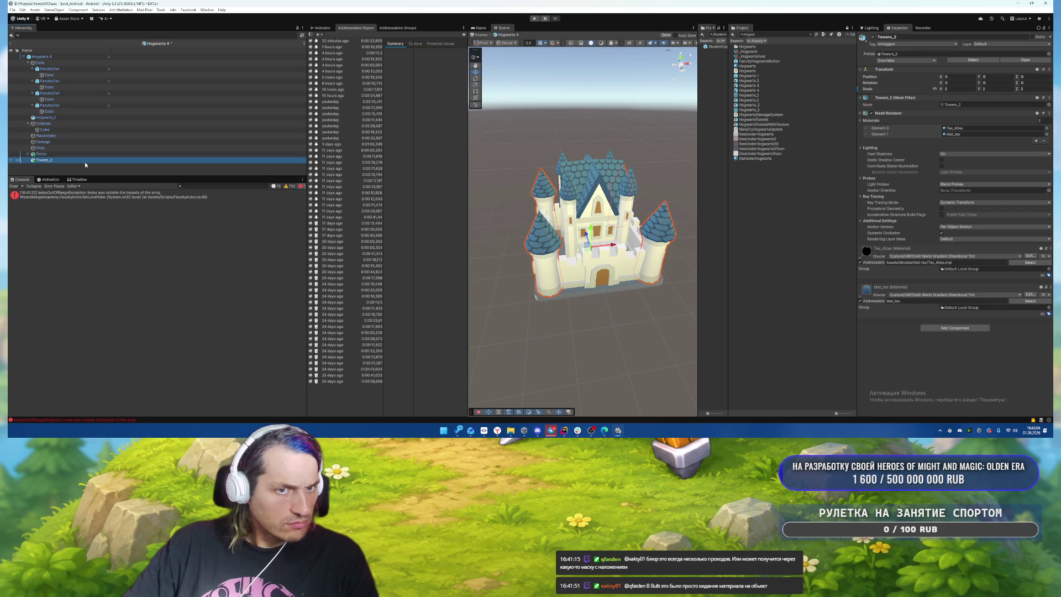
{"action": "left_click", "coordinate": [55, 56]}
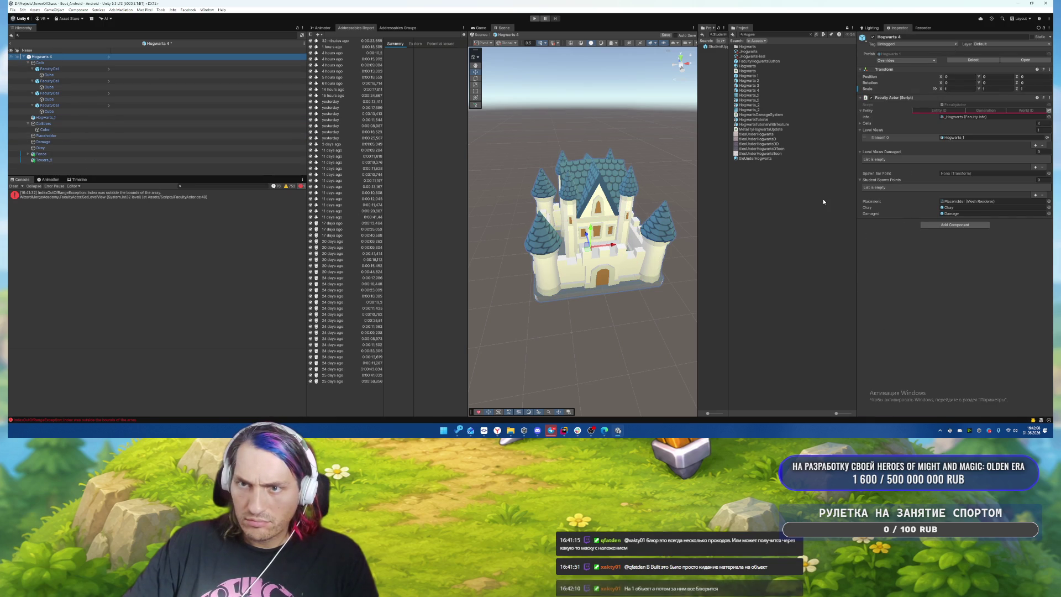
Step: Set the Faculty Actor's Level Views list size to 0 and save the prefab
{"action": "left_click", "coordinate": [978, 138]}
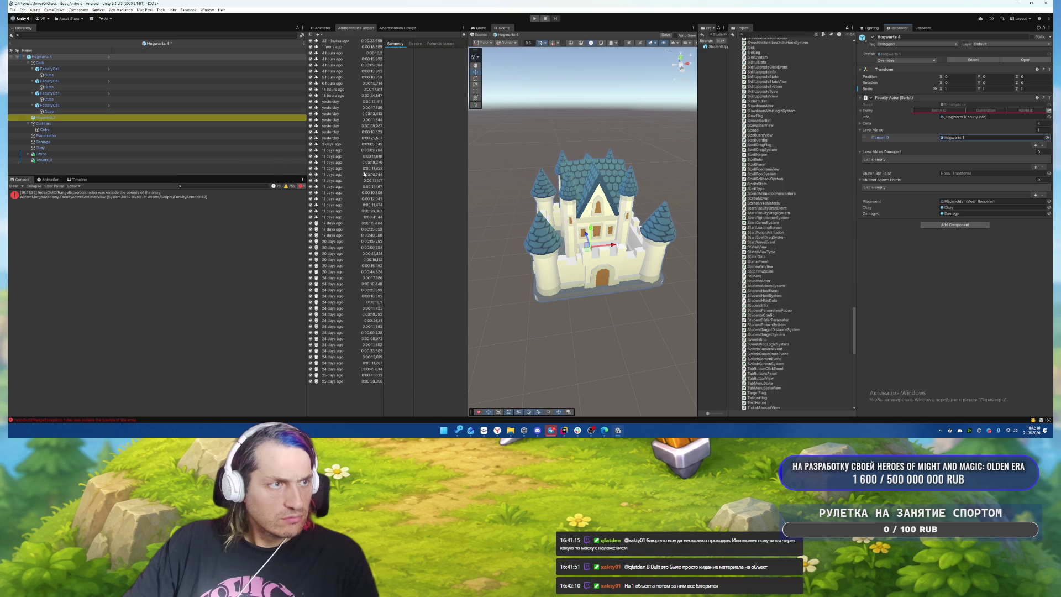
{"action": "left_click", "coordinate": [174, 117]}
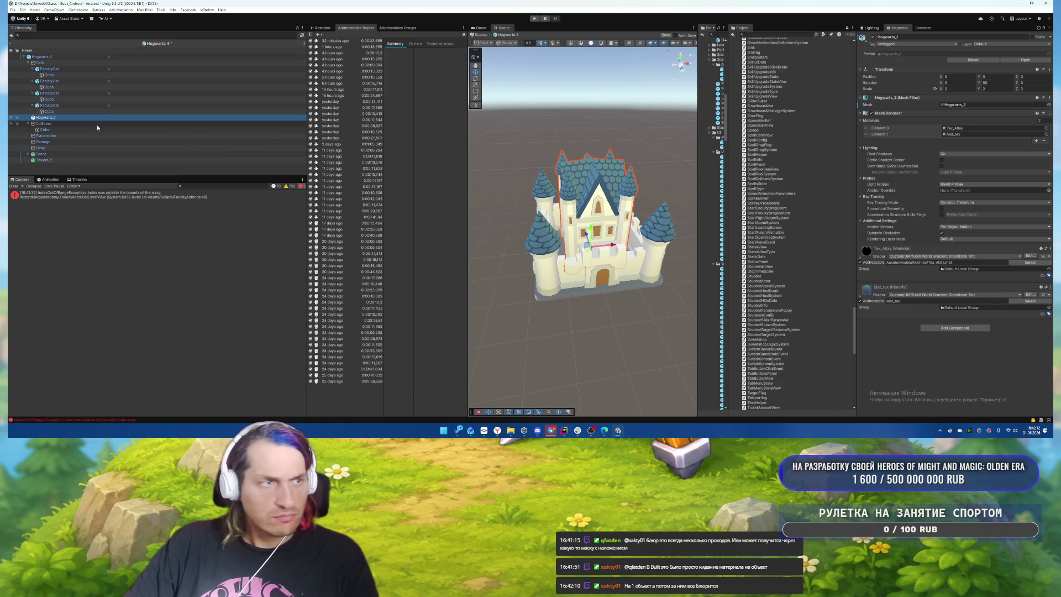
{"action": "left_click", "coordinate": [61, 56]}
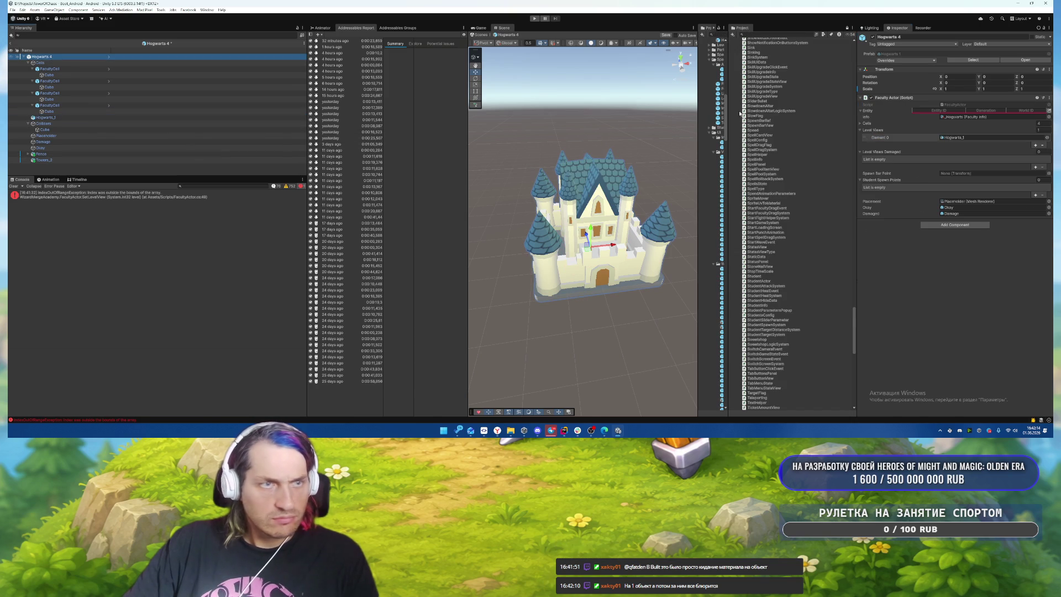
{"action": "left_click", "coordinate": [1043, 129]}
{"action": "type", "text": "0"}
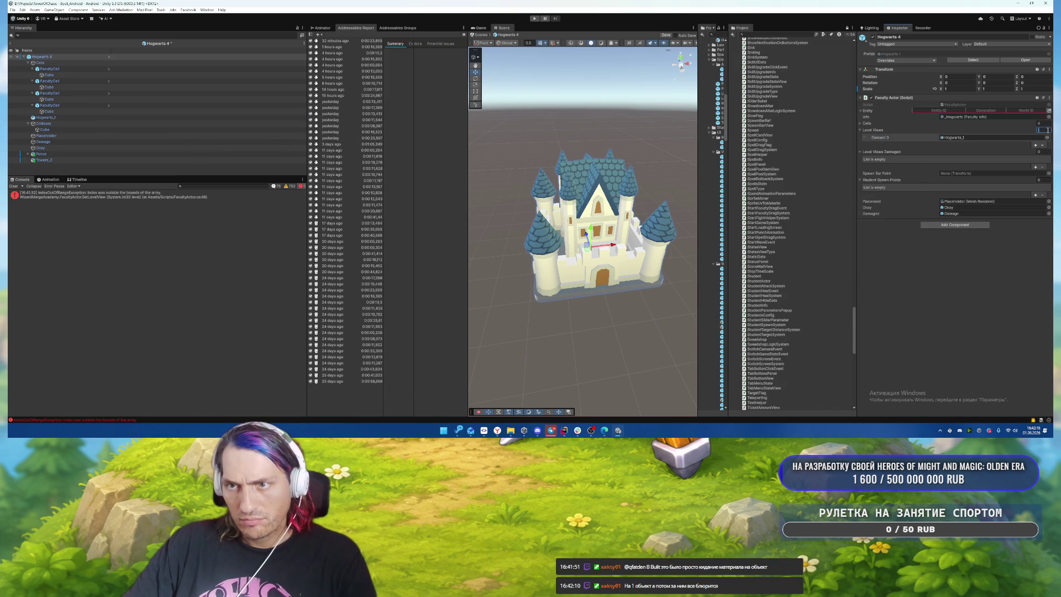
{"action": "key", "text": "Return"}
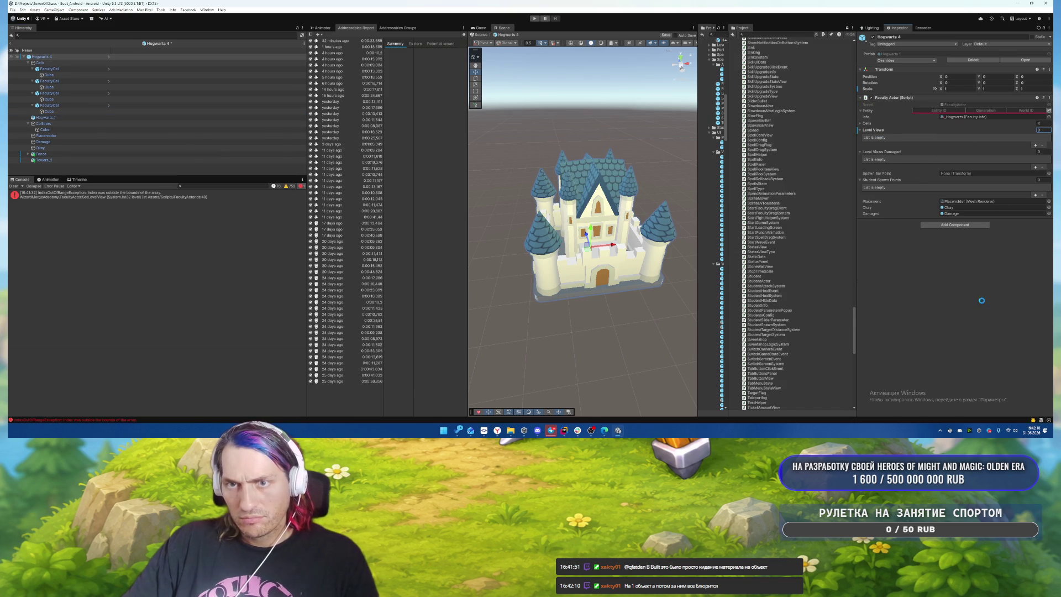
{"action": "key", "text": "ctrl+s"}
Step: Locate the Hogwarts 1 source asset and open that prefab for editing
{"action": "right_click", "coordinate": [884, 134]}
{"action": "left_click", "coordinate": [951, 331]}
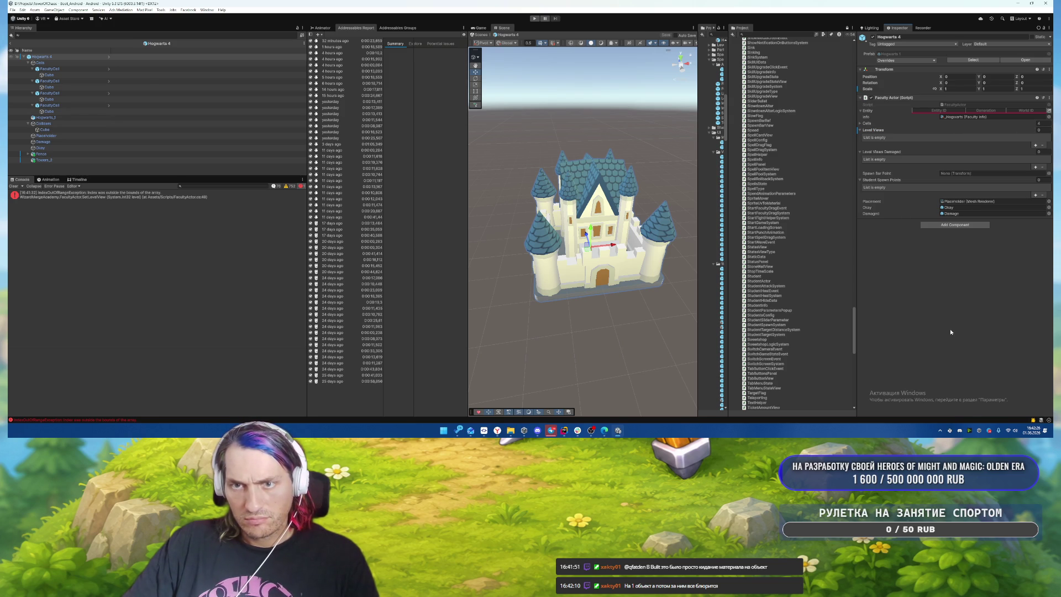
{"action": "left_click", "coordinate": [40, 57]}
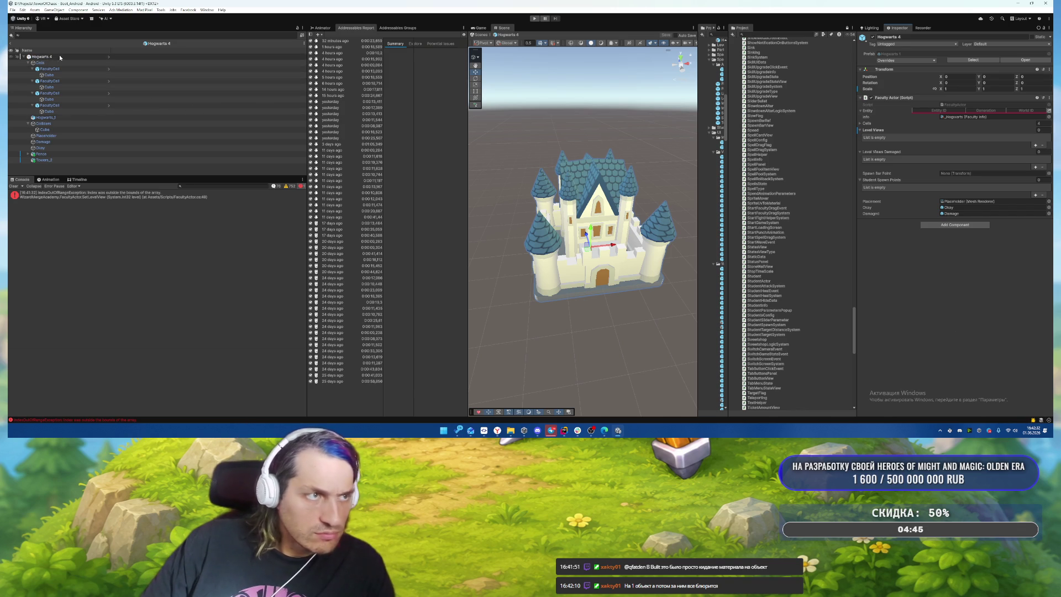
{"action": "left_click", "coordinate": [902, 54]}
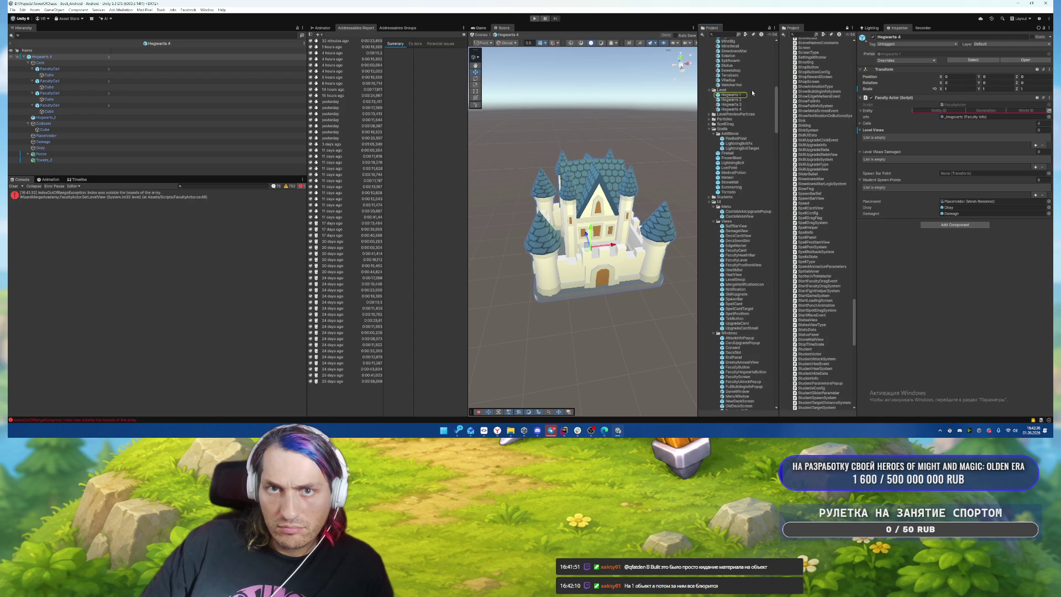
{"action": "double_click", "coordinate": [725, 96]}
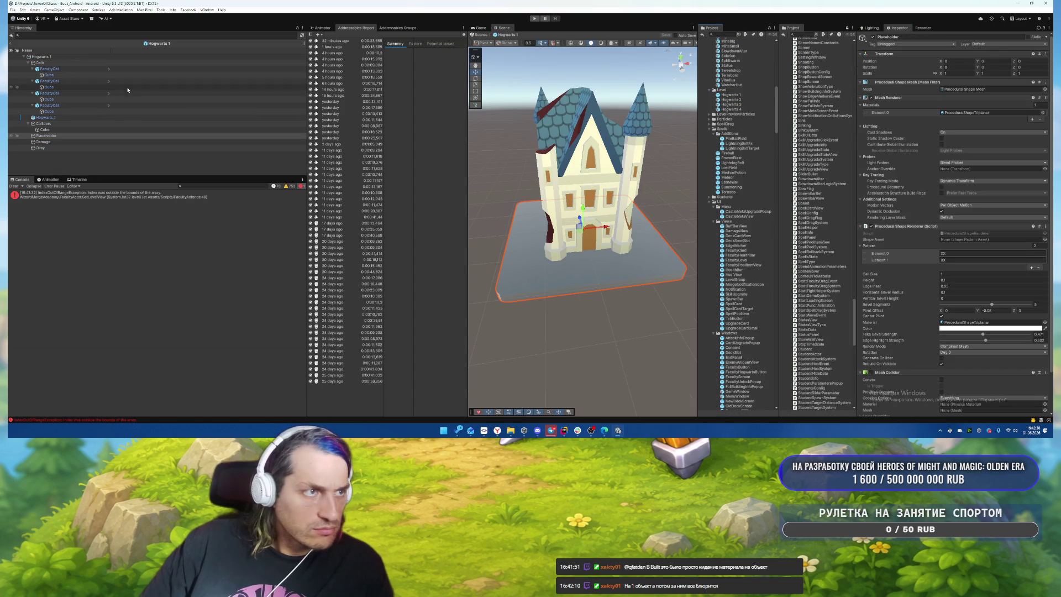
Step: Exit prefab mode, play the game into a battle from the main menu, then stop
{"action": "left_click", "coordinate": [9, 49]}
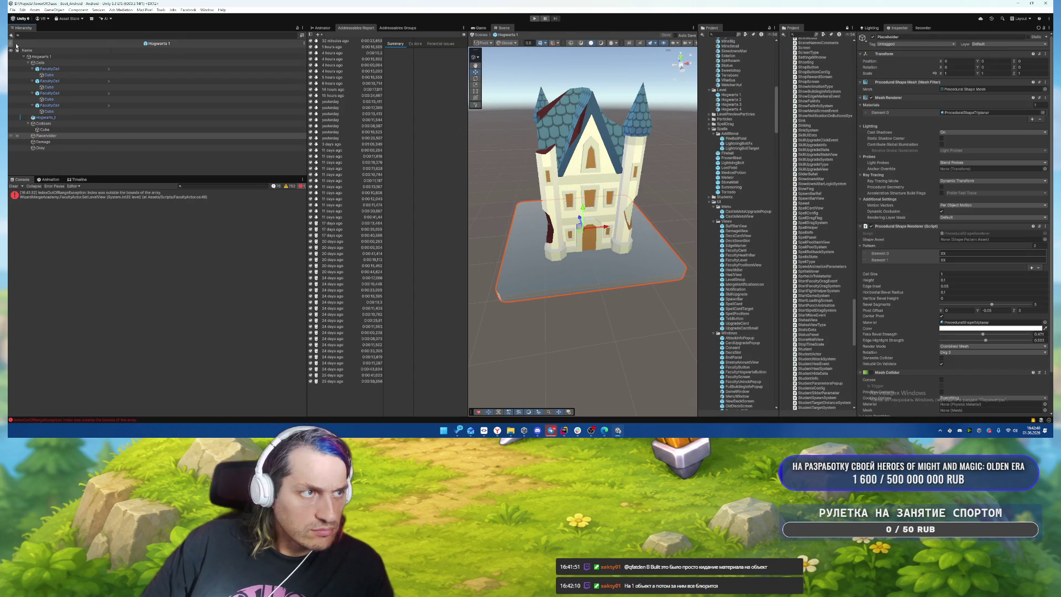
{"action": "key", "text": "ctrl+p"}
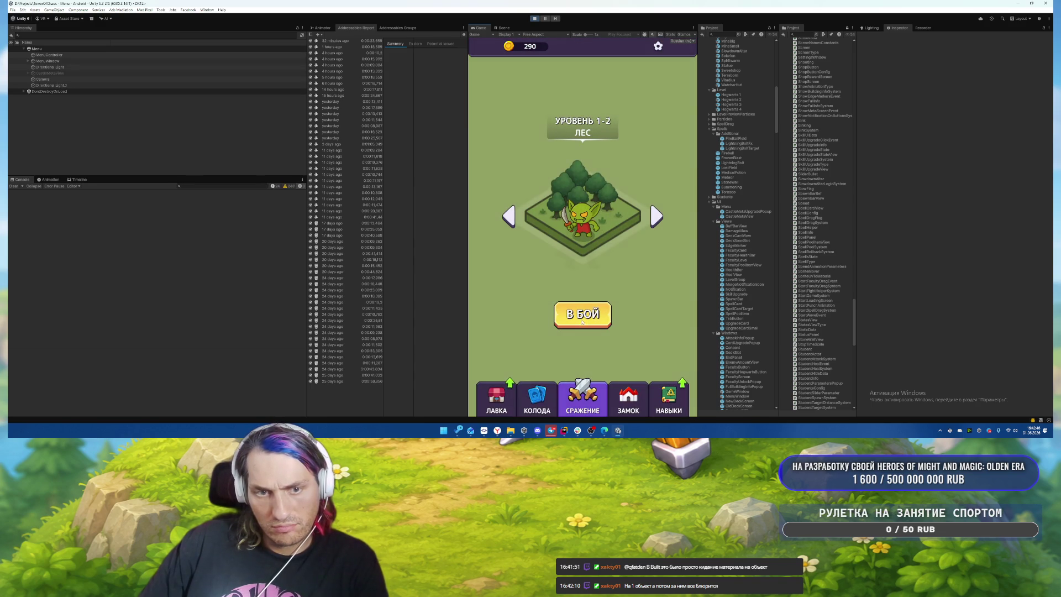
{"action": "left_click", "coordinate": [605, 316]}
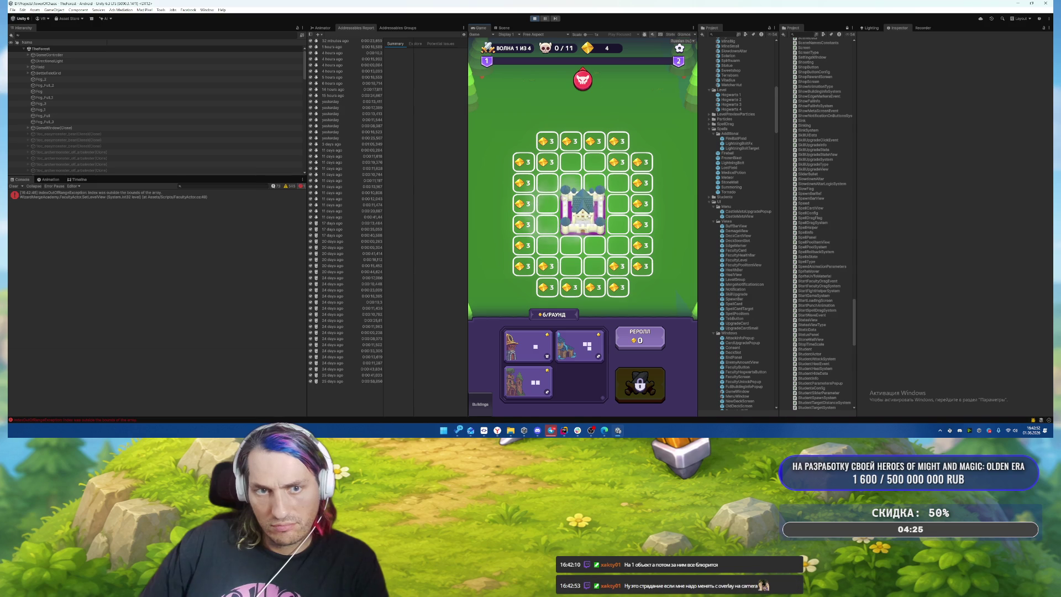
{"action": "key", "text": "ctrl+p"}
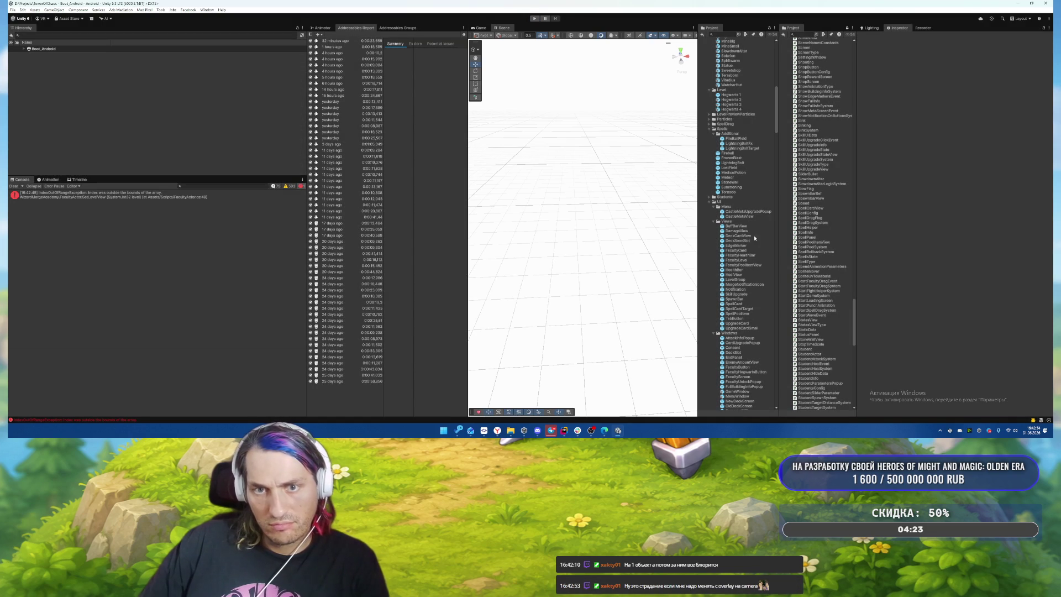
Step: Open the Hogwarts 1, 2 and 4 prefabs in turn, then exit prefab mode
{"action": "scroll", "coordinate": [744, 135], "scroll_direction": "up", "scroll_amount": 2}
{"action": "left_click", "coordinate": [743, 132]}
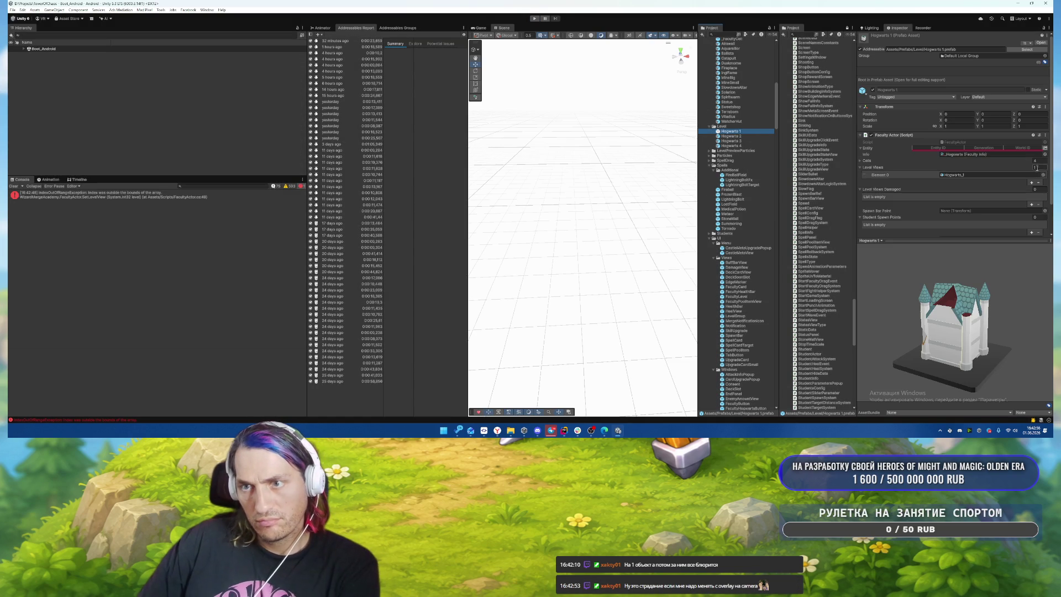
{"action": "double_click", "coordinate": [740, 137]}
{"action": "double_click", "coordinate": [741, 145]}
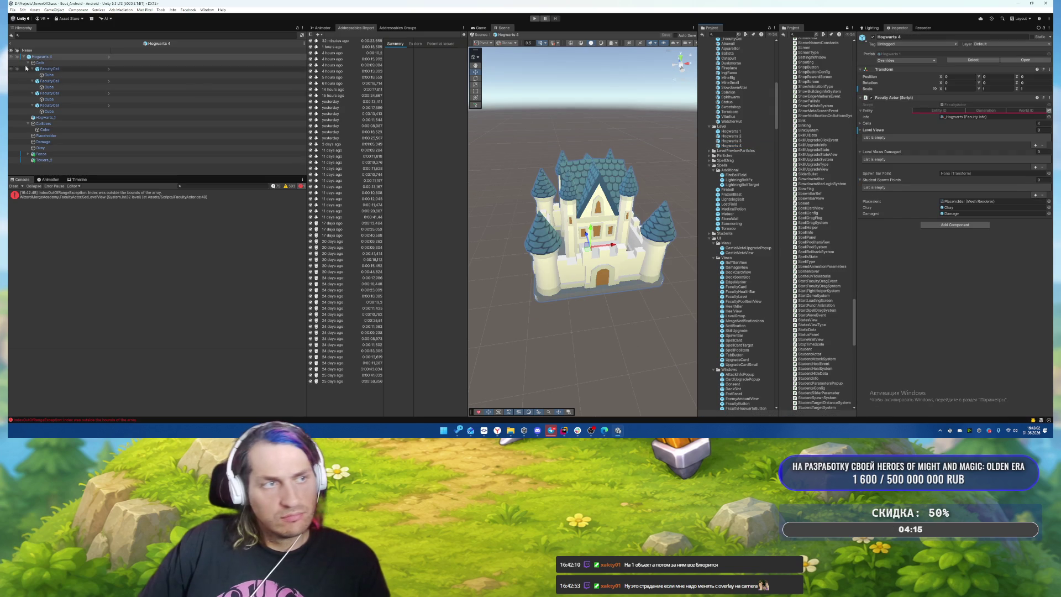
{"action": "left_click", "coordinate": [11, 43]}
Step: Clear the console errors and start play mode at the level 1-2 'Лес' menu
{"action": "left_click", "coordinate": [13, 187]}
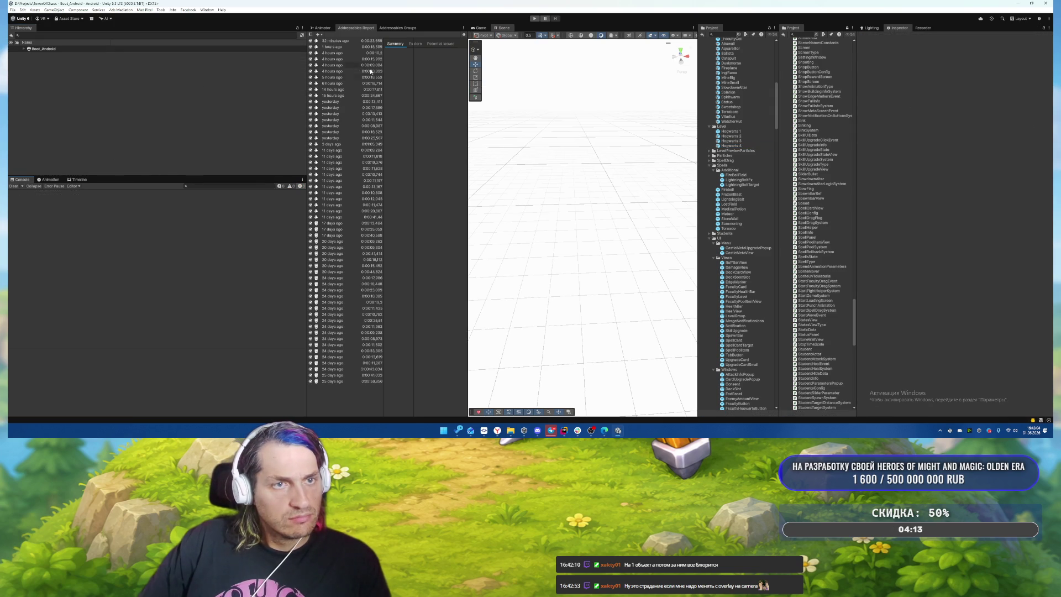
{"action": "left_click", "coordinate": [160, 10]}
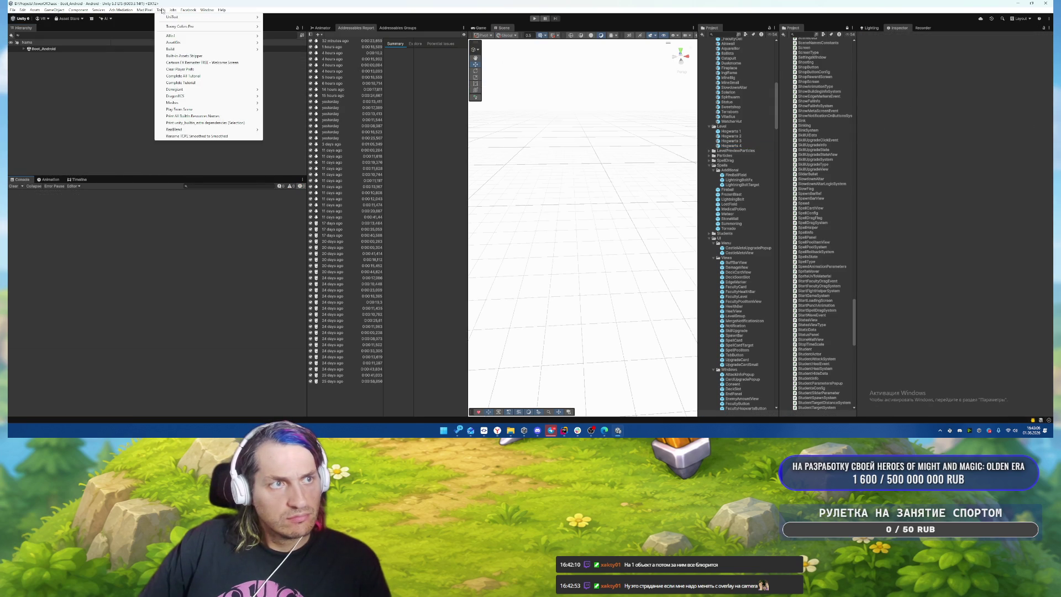
{"action": "left_click", "coordinate": [164, 10]}
{"action": "left_click", "coordinate": [534, 18]}
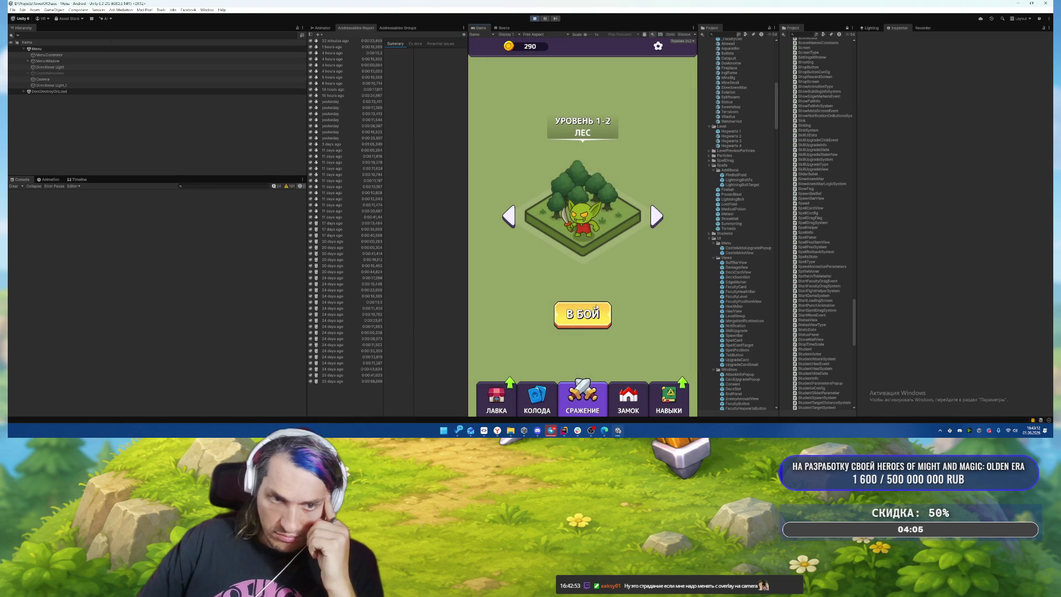
Step: Place the castle and second card's building, start the battle, stop, and view the error's stack trace
{"action": "left_click", "coordinate": [595, 307]}
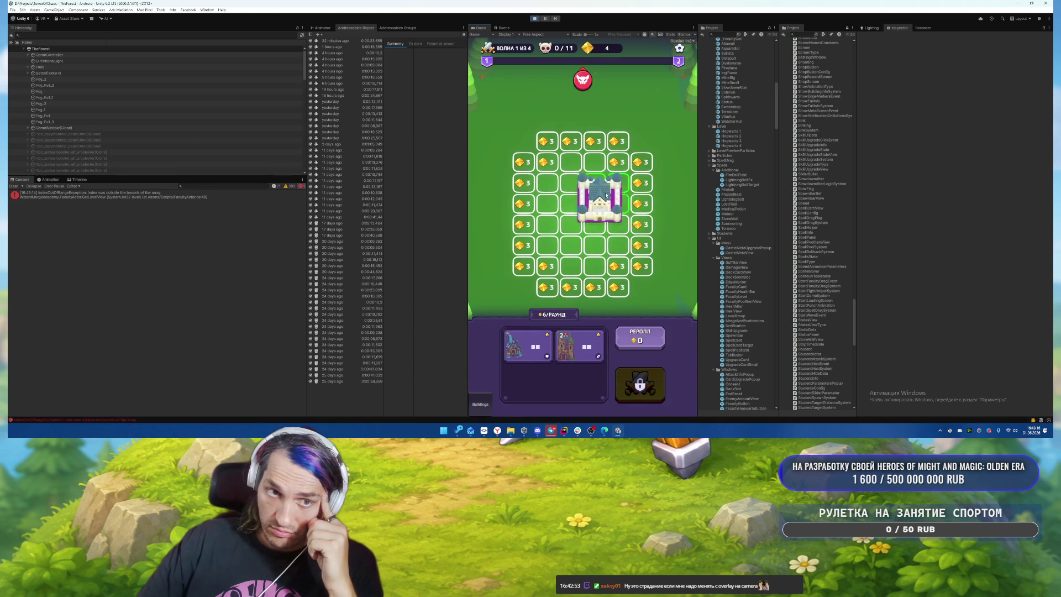
{"action": "left_click", "coordinate": [585, 200]}
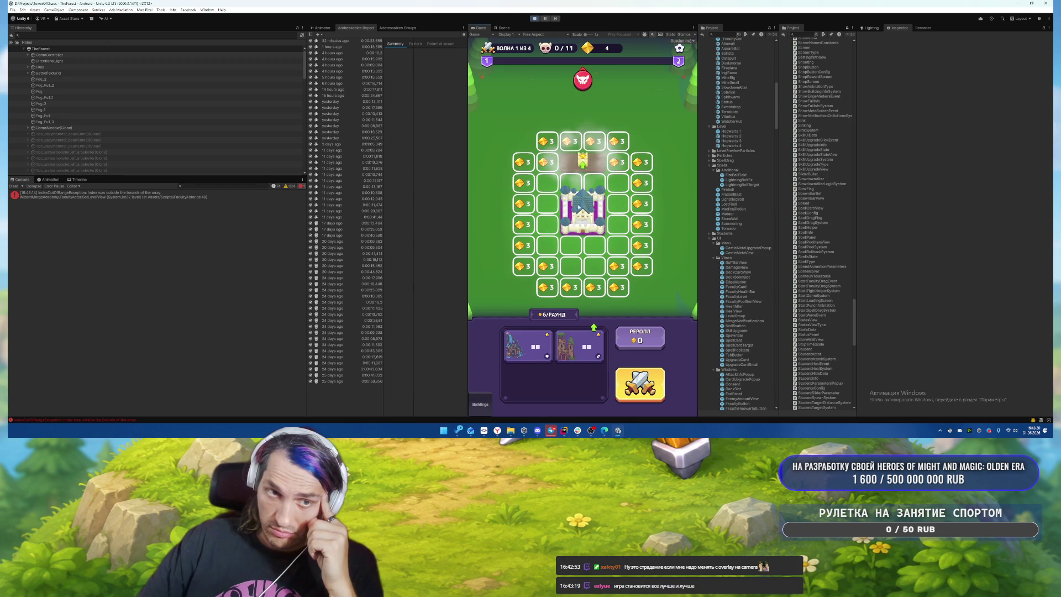
{"action": "left_click", "coordinate": [590, 356]}
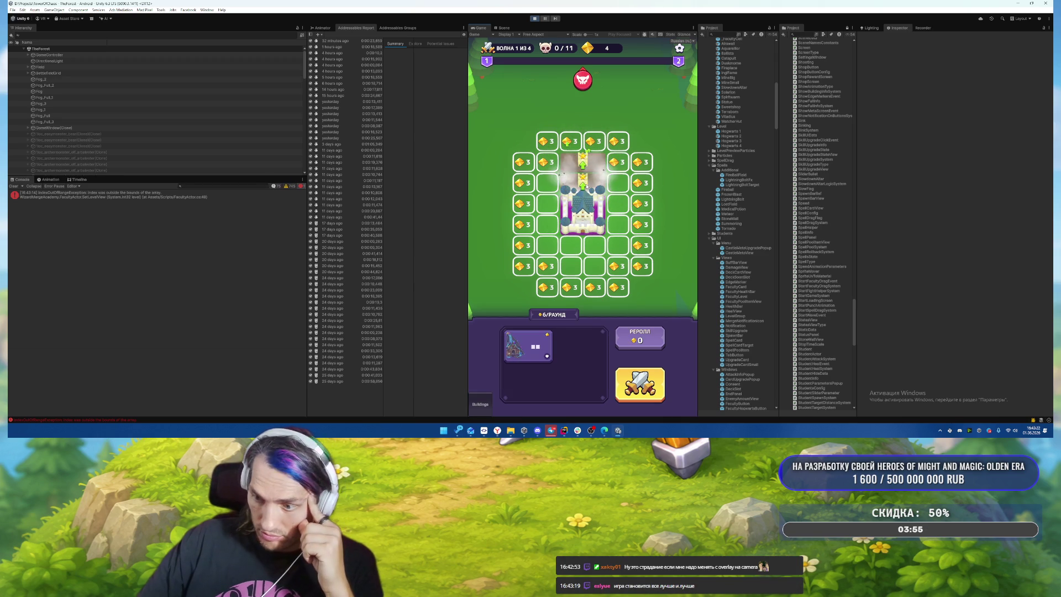
{"action": "left_click", "coordinate": [593, 212]}
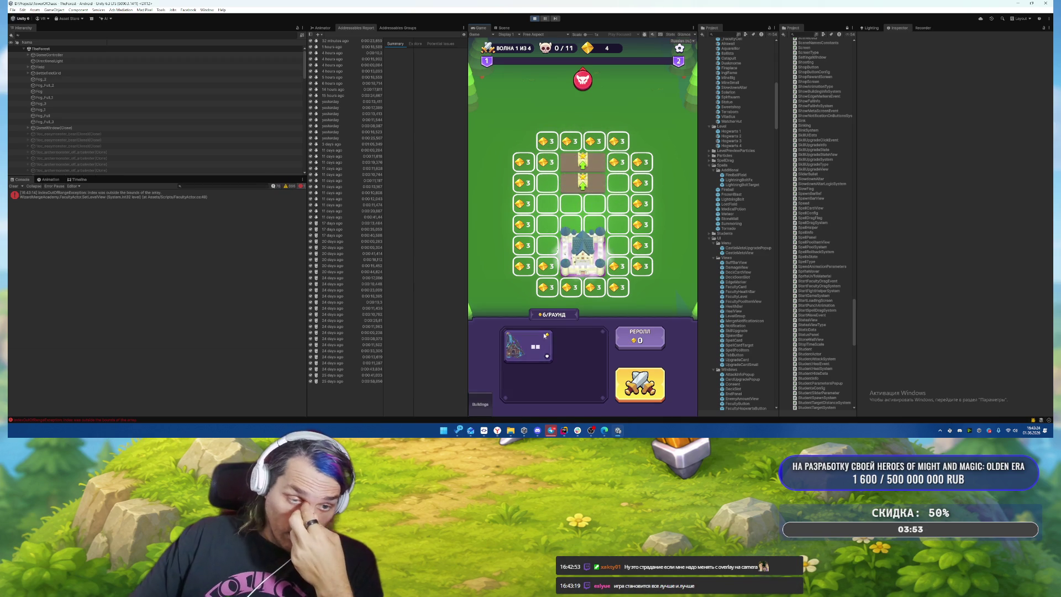
{"action": "left_click", "coordinate": [640, 391]}
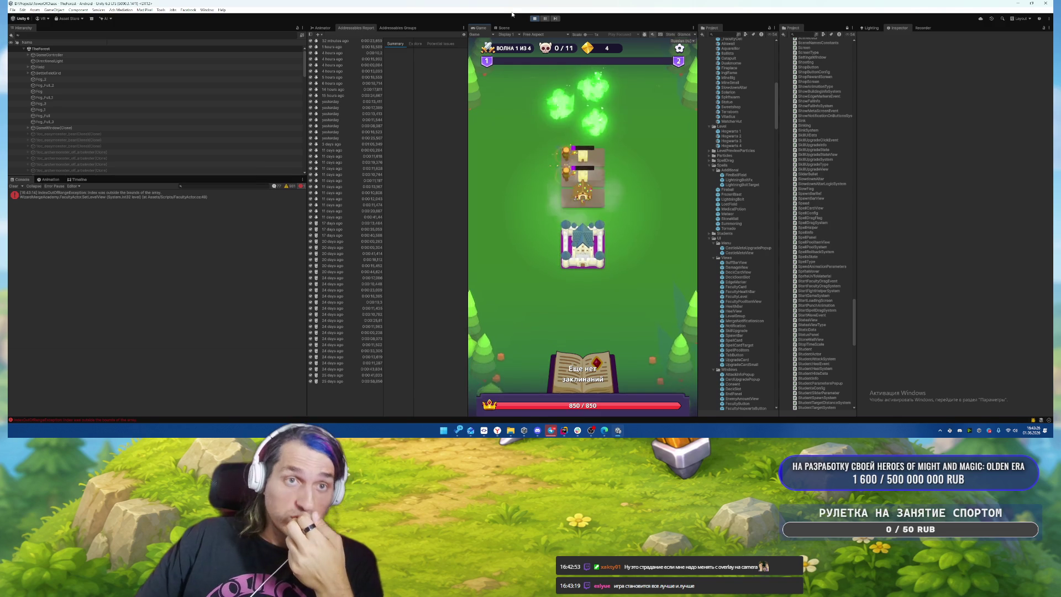
{"action": "left_click", "coordinate": [533, 20]}
{"action": "left_click", "coordinate": [120, 200]}
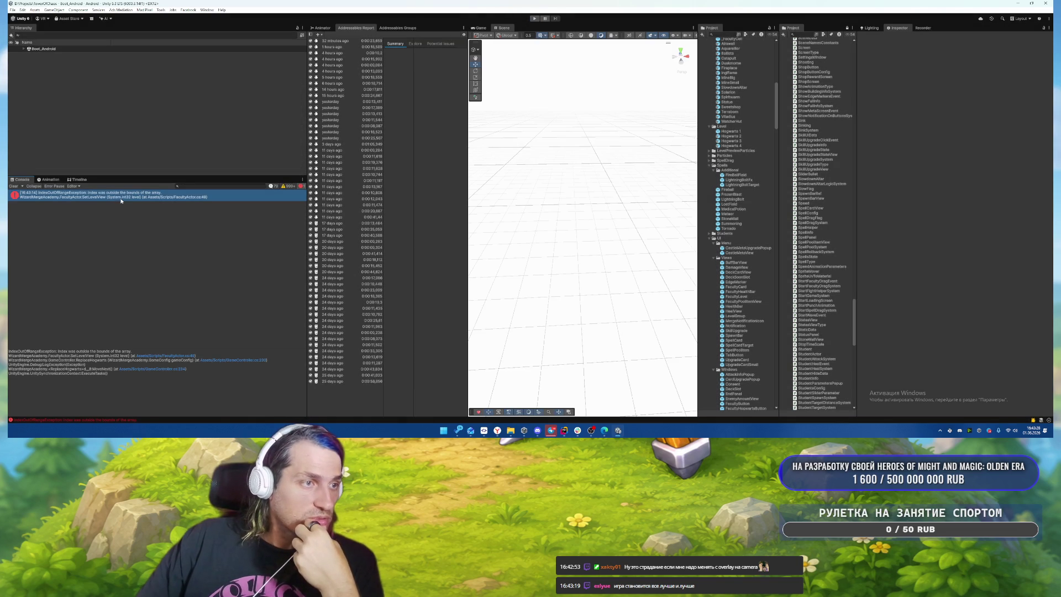
Step: Open FacultyActor.cs at the failing line and clamp level with Mathf.Clamp(level, 0, _levelViews.Length-1)
{"action": "left_click", "coordinate": [187, 355]}
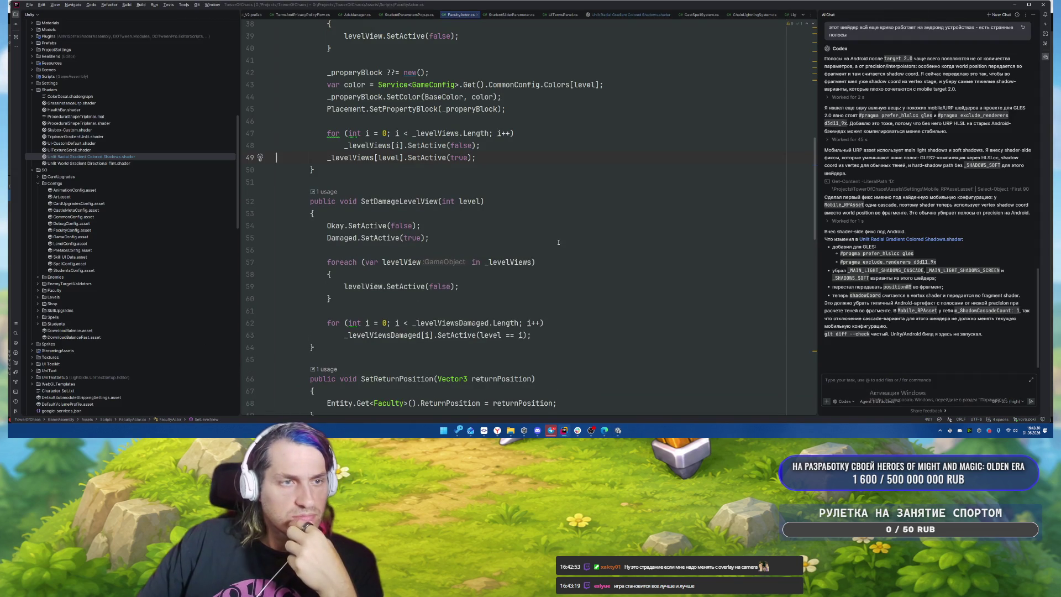
{"action": "scroll", "coordinate": [376, 267], "scroll_direction": "up", "scroll_amount": 3}
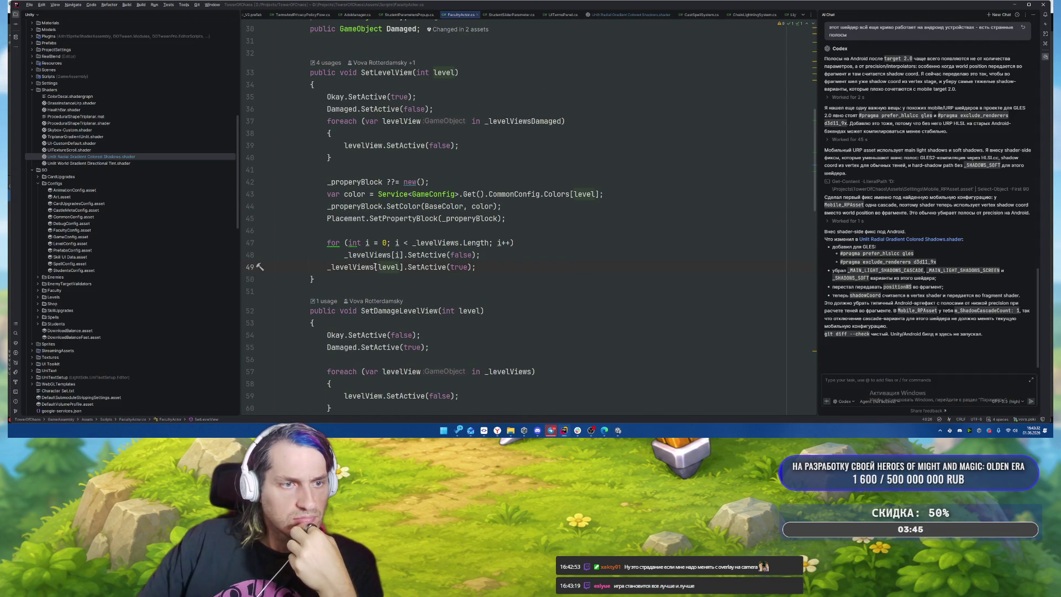
{"action": "type", "text": "Mathf.Clamp("}
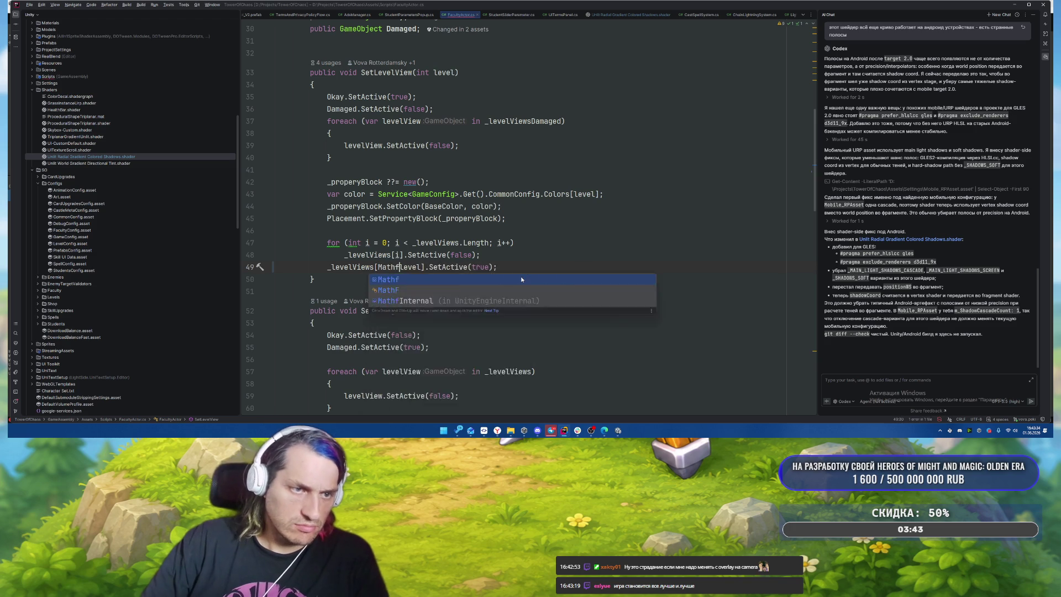
{"action": "key", "text": "ctrl+Right"}
{"action": "type", "text": ", 0, _le"}
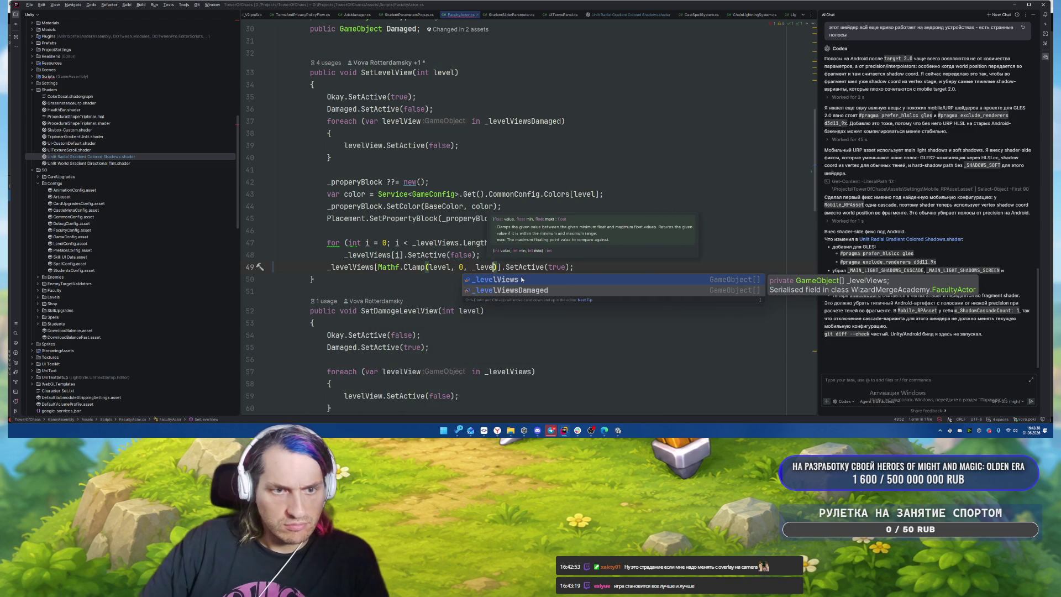
{"action": "key", "text": "Return"}
{"action": "type", "text": ".Co"}
{"action": "key", "text": "BackSpace"}
{"action": "key", "text": "BackSpace"}
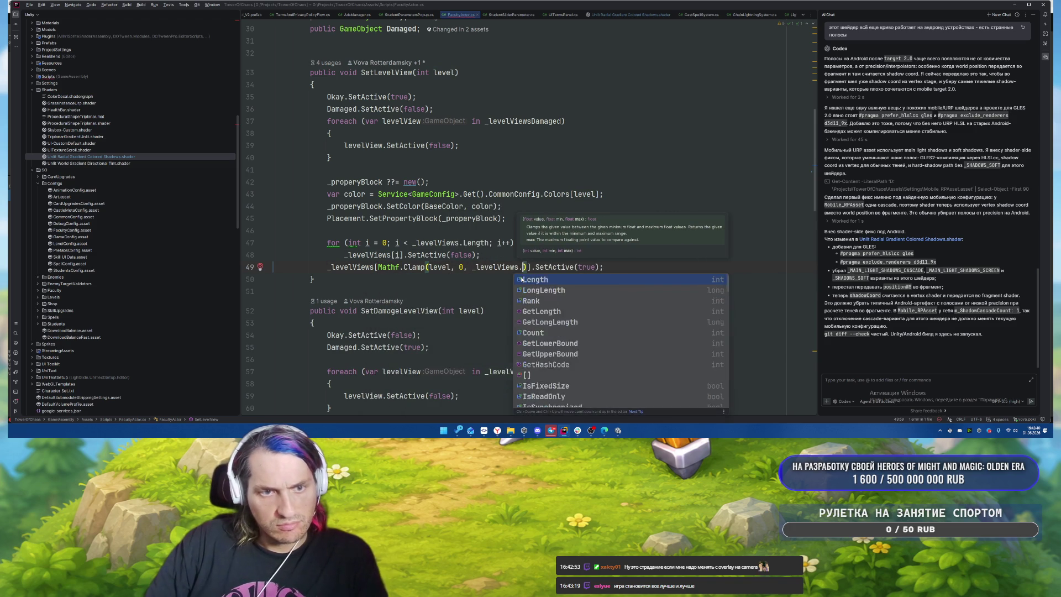
{"action": "type", "text": "Le"}
{"action": "key", "text": "Return"}
{"action": "type", "text": "-1"}
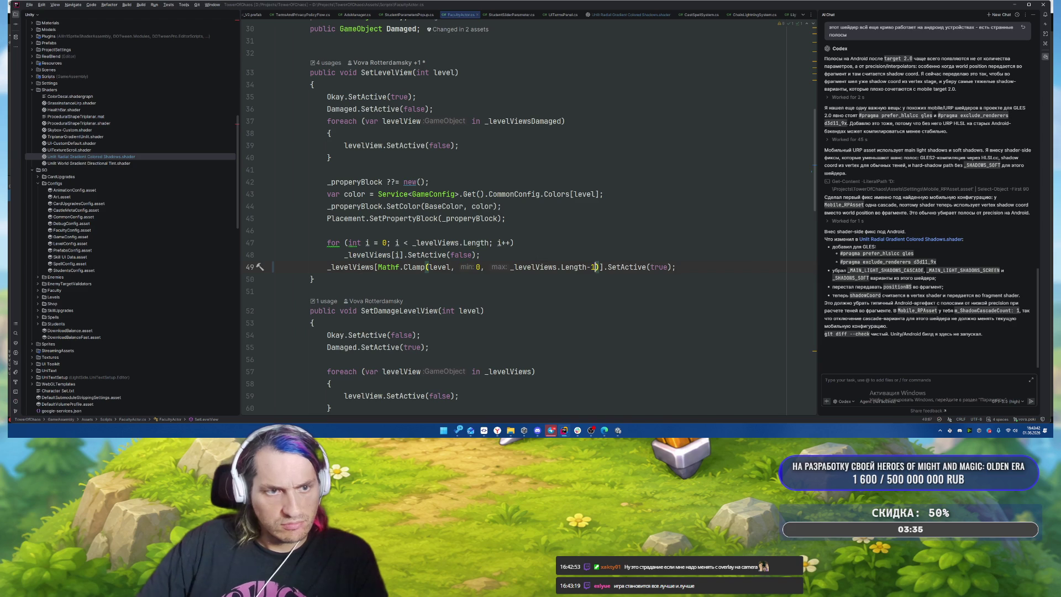
{"action": "scroll", "coordinate": [497, 233], "scroll_direction": "up", "scroll_amount": 2}
{"action": "scroll", "coordinate": [555, 236], "scroll_direction": "down", "scroll_amount": 2}
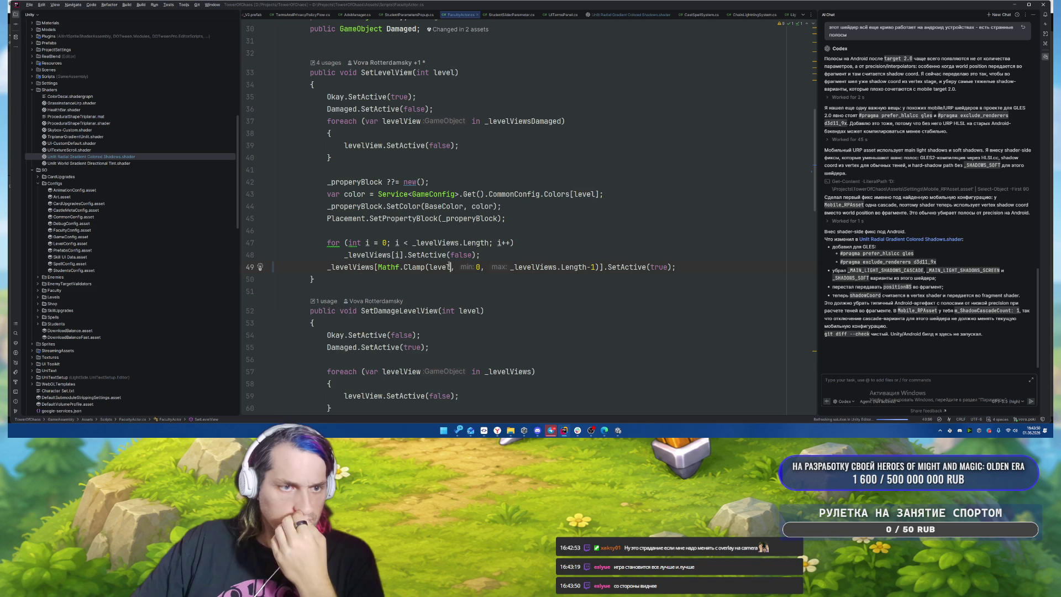
Step: Change the loop's SetActive(false) to SetActive(level == i)
{"action": "double_click", "coordinate": [462, 255]}
{"action": "type", "text": "level"}
{"action": "key", "text": "BackSpace"}
{"action": "type", "text": "= i"}
{"action": "key", "text": "Escape"}
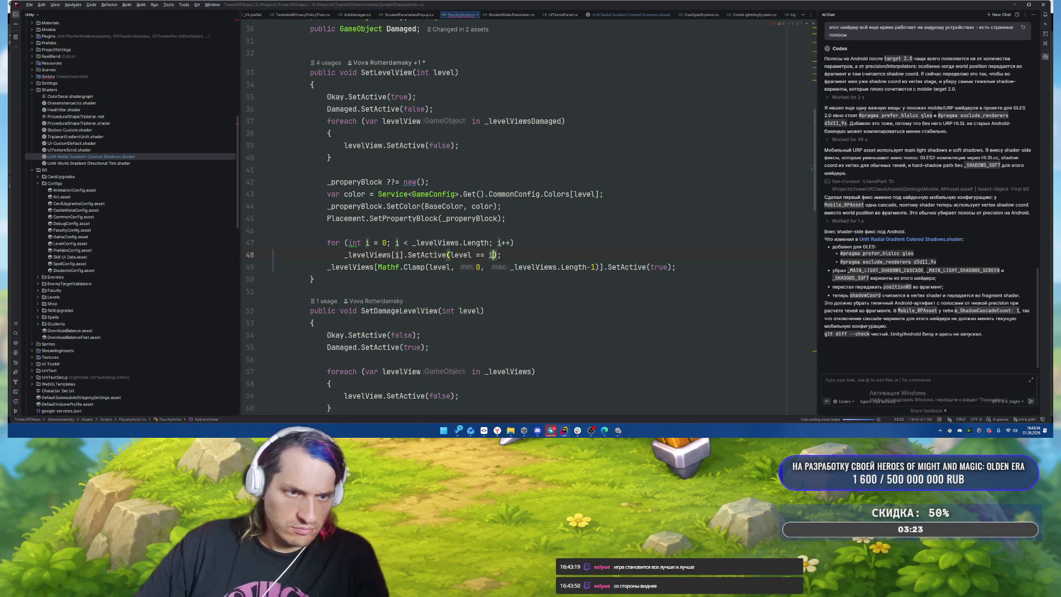
Step: Delete the redundant out-of-range line 49 and go back to the Unity editor
{"action": "left_click", "coordinate": [675, 266]}
{"action": "key", "text": "shift+Home"}
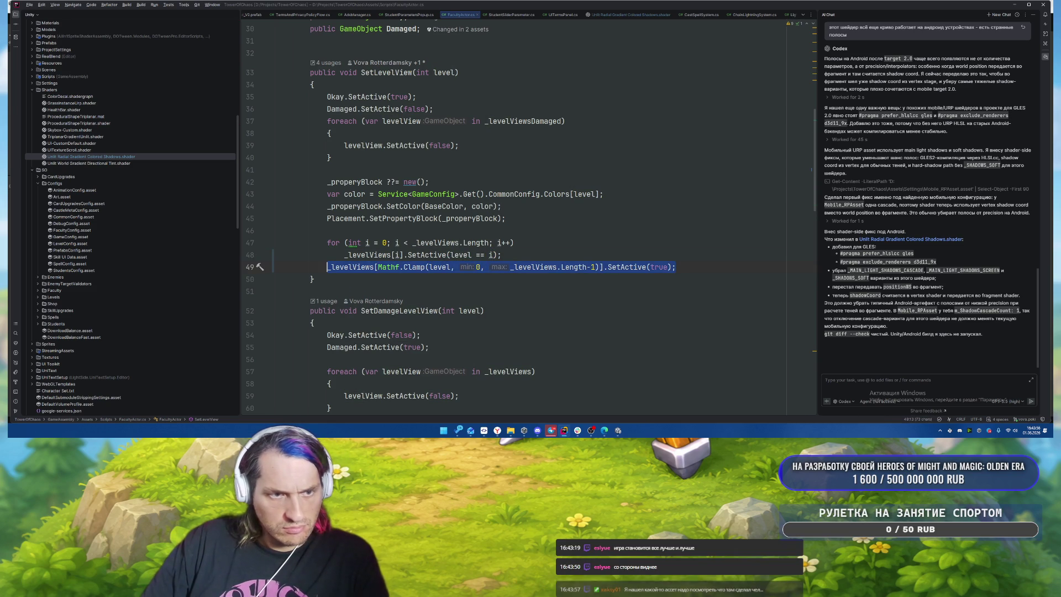
{"action": "key", "text": "BackSpace"}
{"action": "key", "text": "BackSpace"}
{"action": "key", "text": "ctrl+z"}
{"action": "key", "text": "ctrl+z"}
{"action": "key", "text": "ctrl+shift+z"}
{"action": "key", "text": "ctrl+shift+z"}
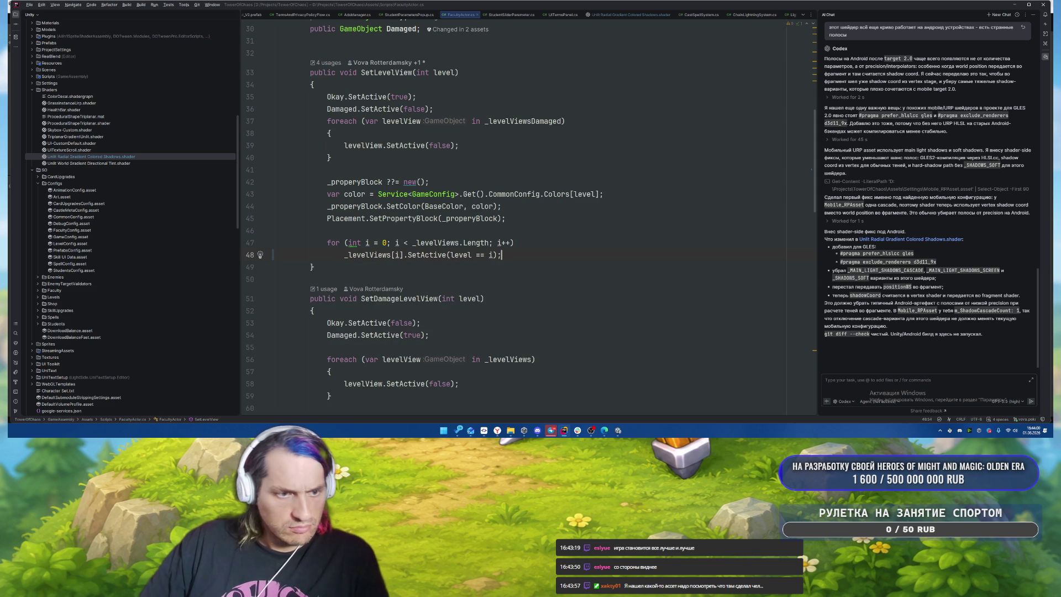
{"action": "scroll", "coordinate": [539, 254], "scroll_direction": "down", "scroll_amount": 4}
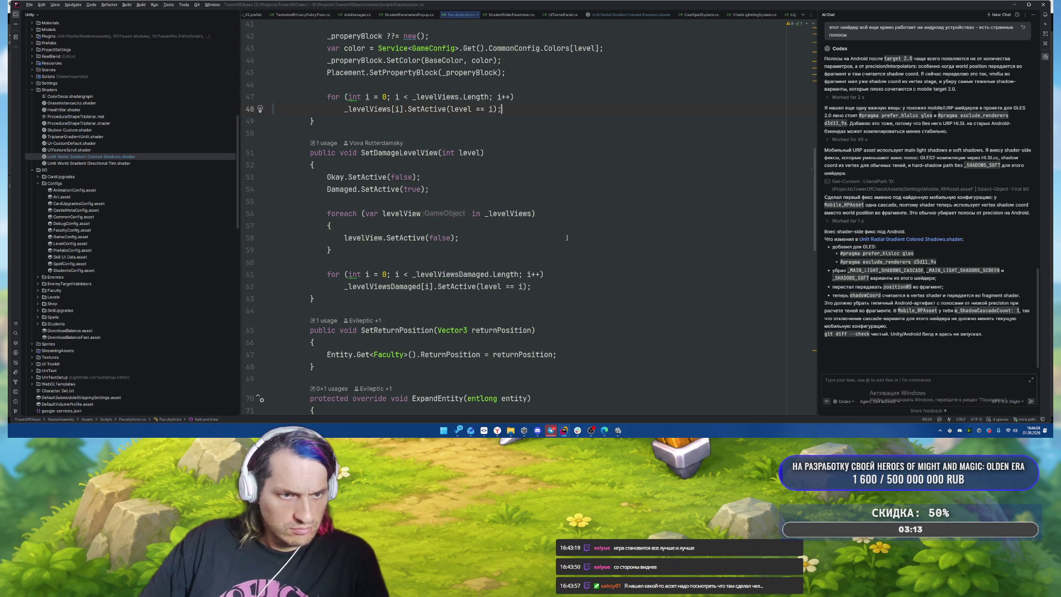
{"action": "scroll", "coordinate": [566, 238], "scroll_direction": "up", "scroll_amount": 6}
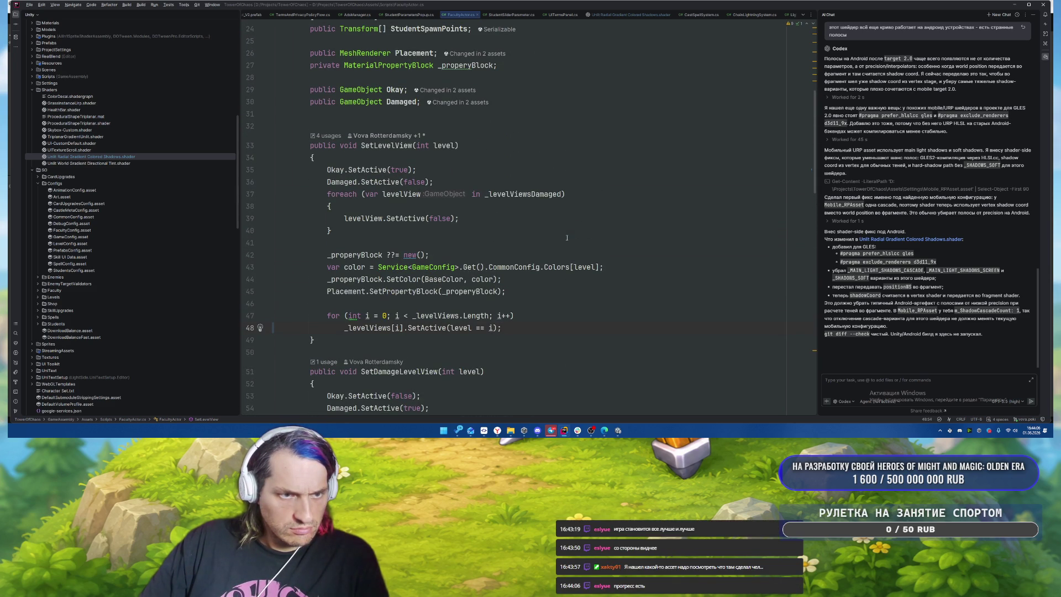
{"action": "key", "text": "alt+Tab"}
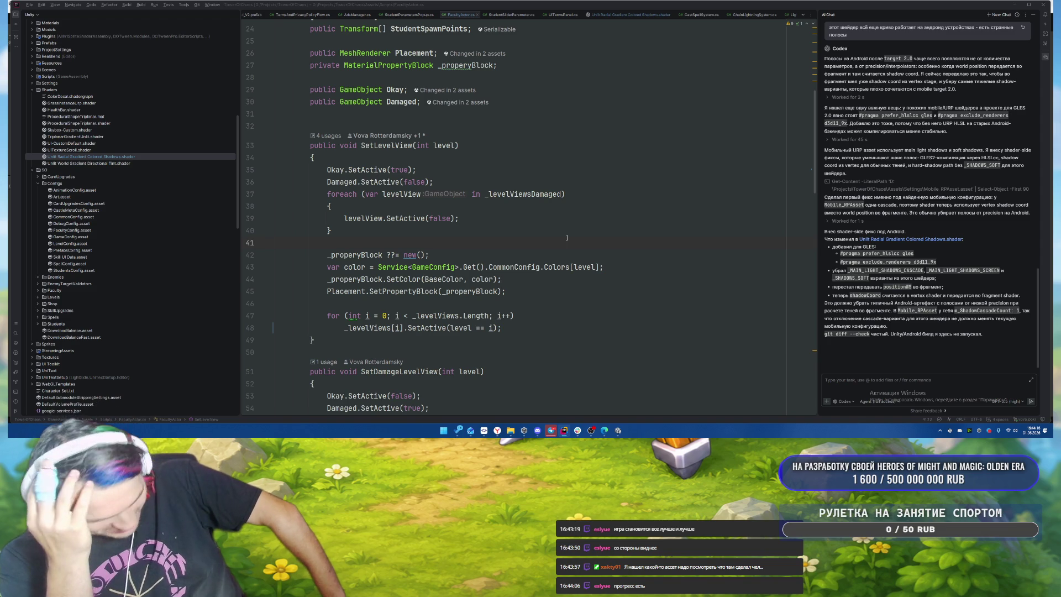
{"action": "key", "text": "alt+Tab"}
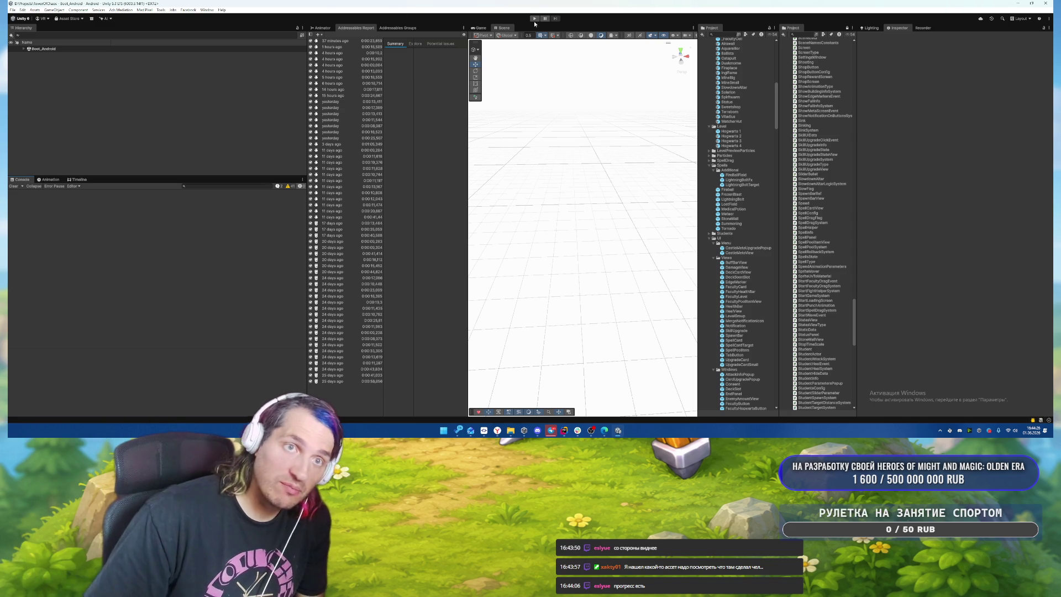
{"action": "key", "text": "ctrl+p"}
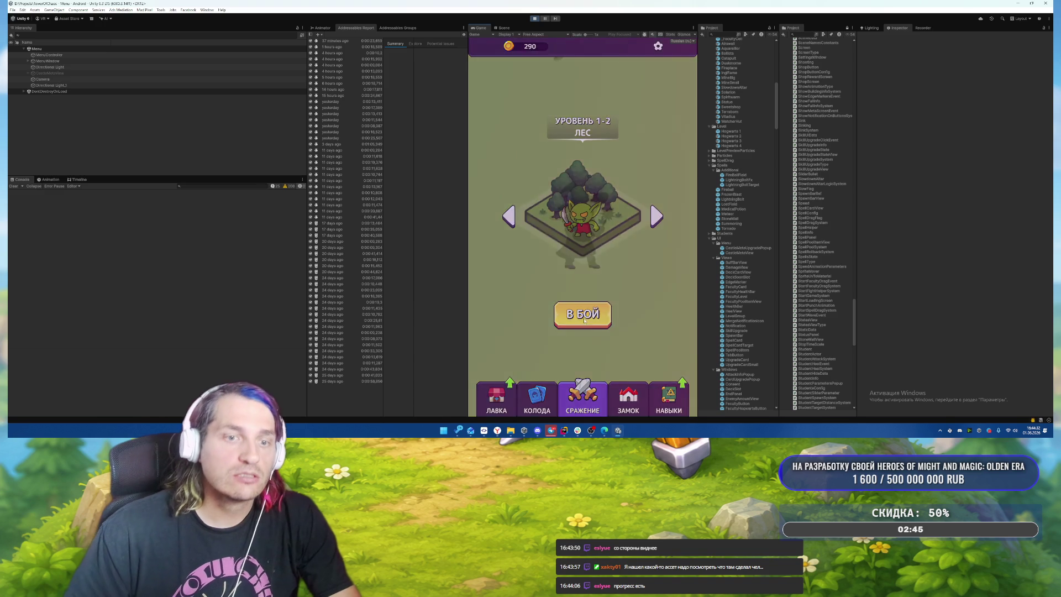
{"action": "left_click", "coordinate": [584, 319]}
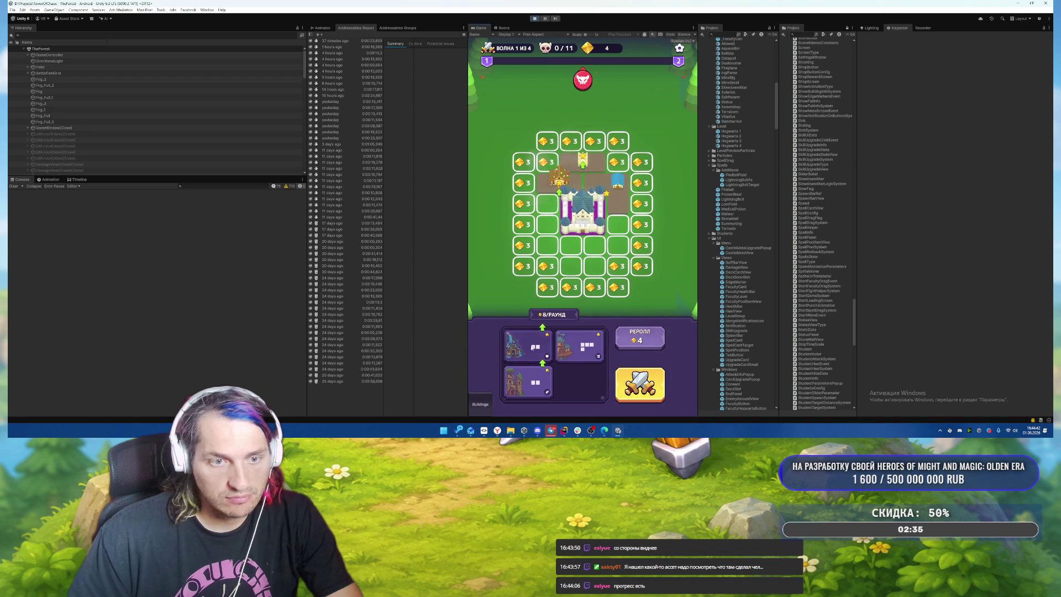
{"action": "left_click_drag", "start_coordinate": [559, 220], "coordinate": [558, 213]}
{"action": "left_click_drag", "start_coordinate": [586, 350], "coordinate": [547, 212]}
{"action": "left_click_drag", "start_coordinate": [531, 351], "coordinate": [611, 238]}
{"action": "left_click", "coordinate": [640, 384]}
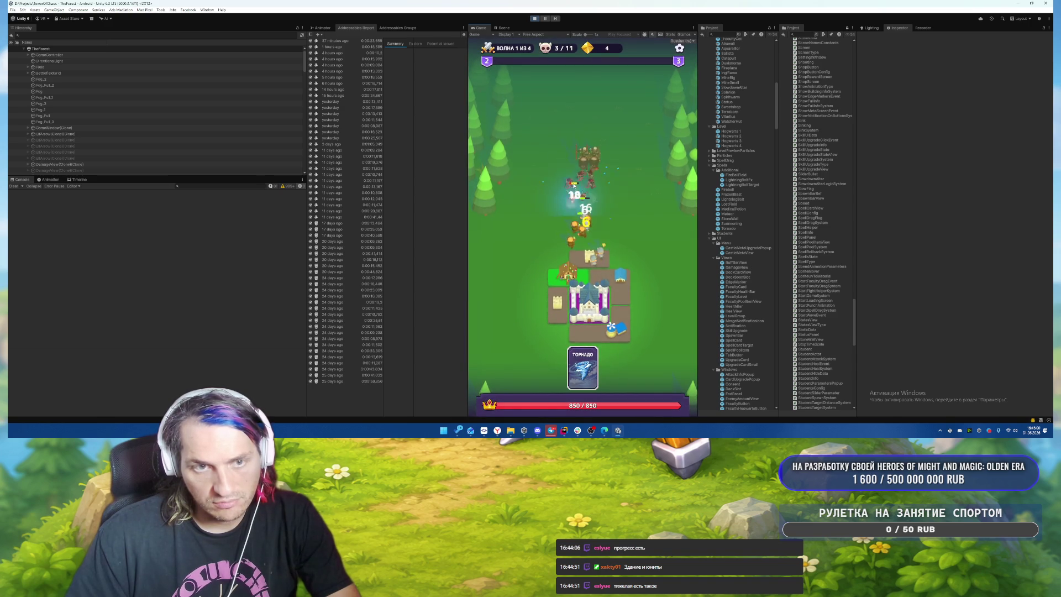
{"action": "left_click_drag", "start_coordinate": [574, 188], "coordinate": [574, 185]}
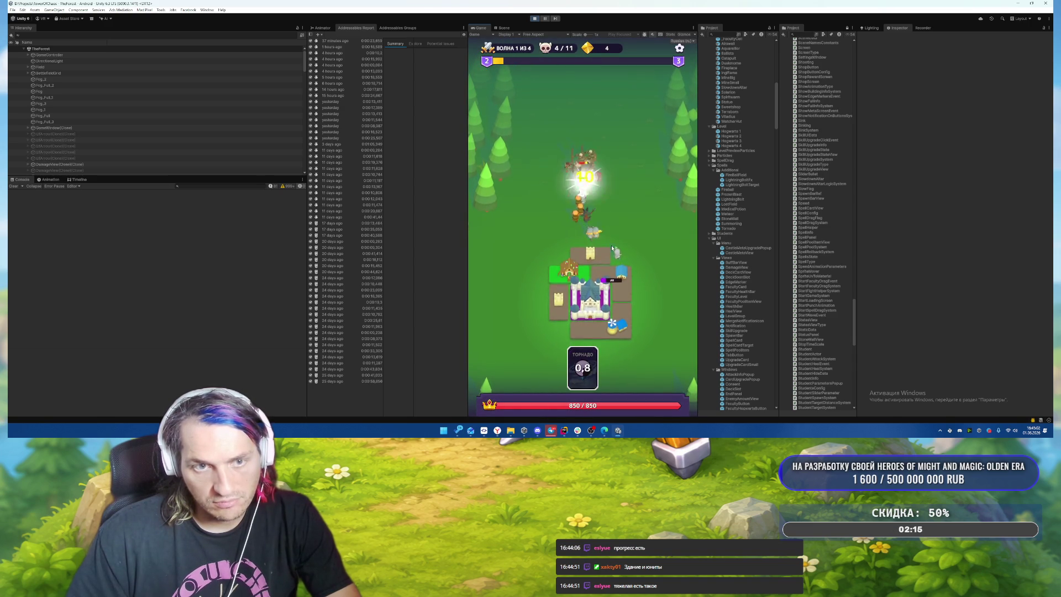
{"action": "left_click", "coordinate": [536, 19]}
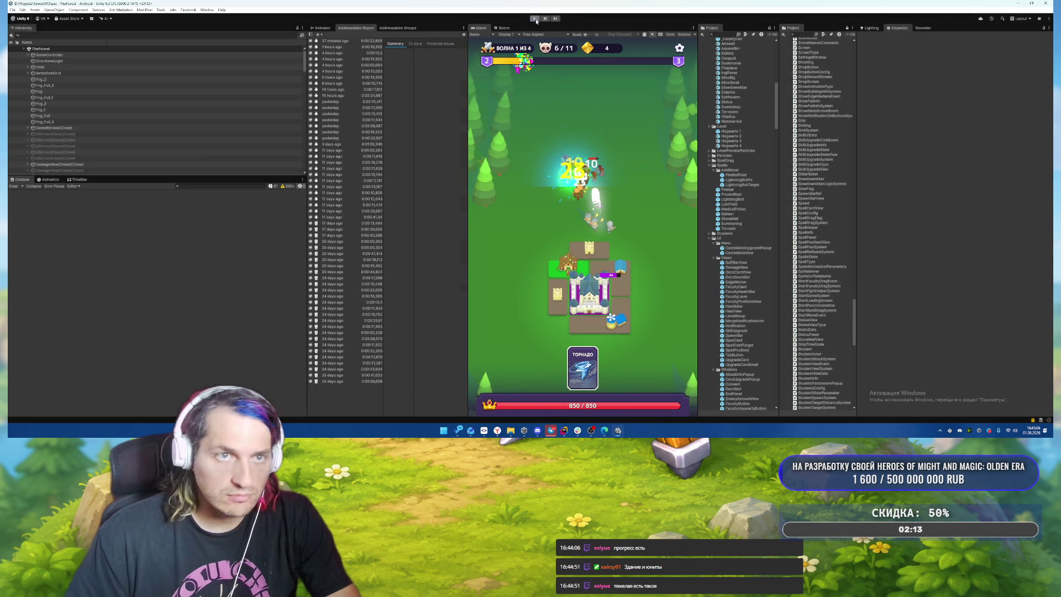
Step: Build and Run the Android app, replacing the existing apk, and dismiss the signing error
{"action": "left_click", "coordinate": [13, 10]}
{"action": "left_click", "coordinate": [42, 93]}
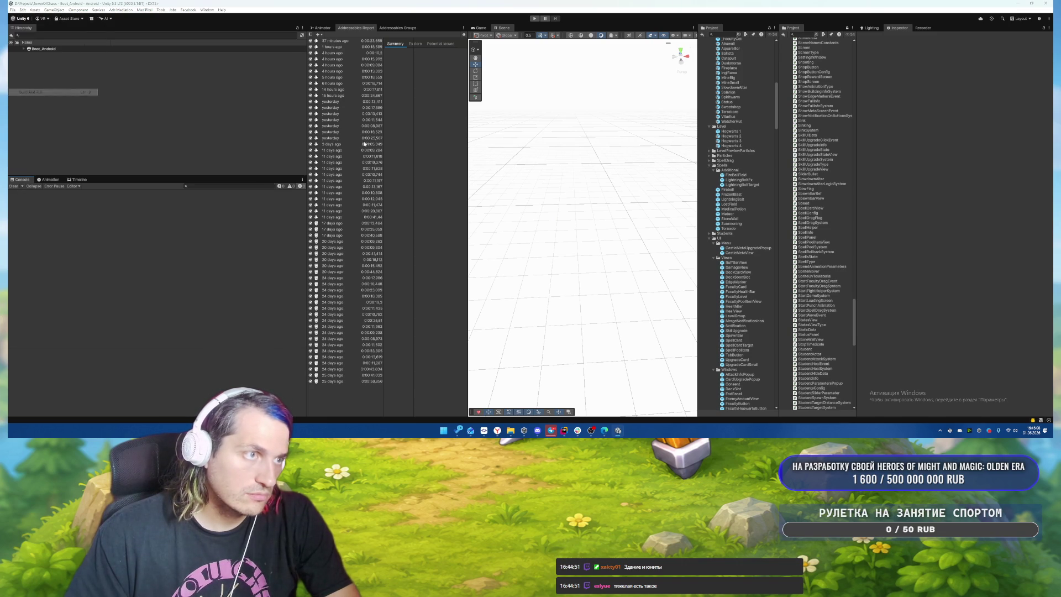
{"action": "left_click", "coordinate": [317, 220]}
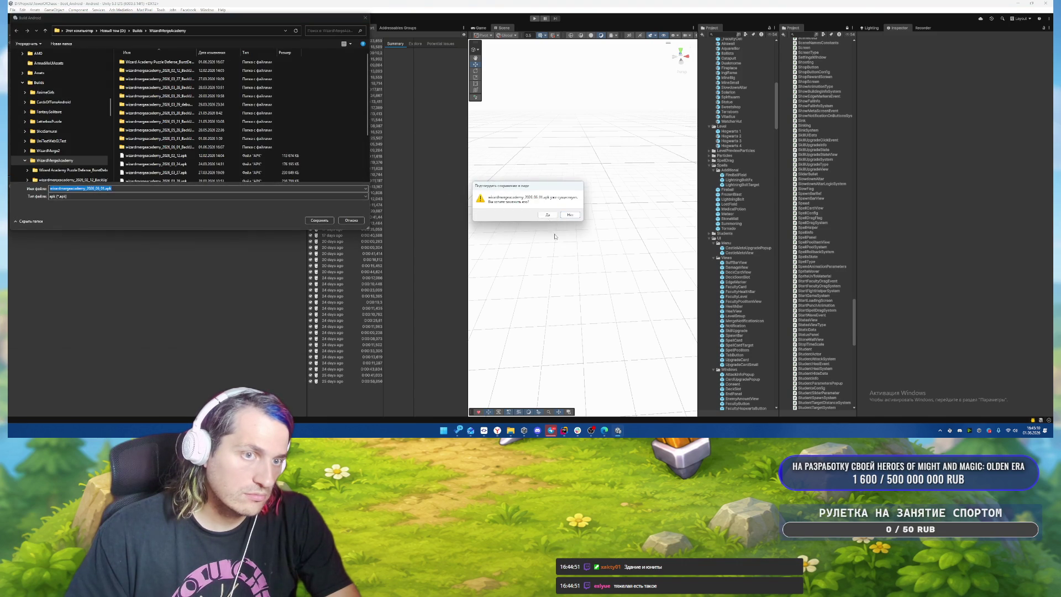
{"action": "left_click", "coordinate": [552, 216]}
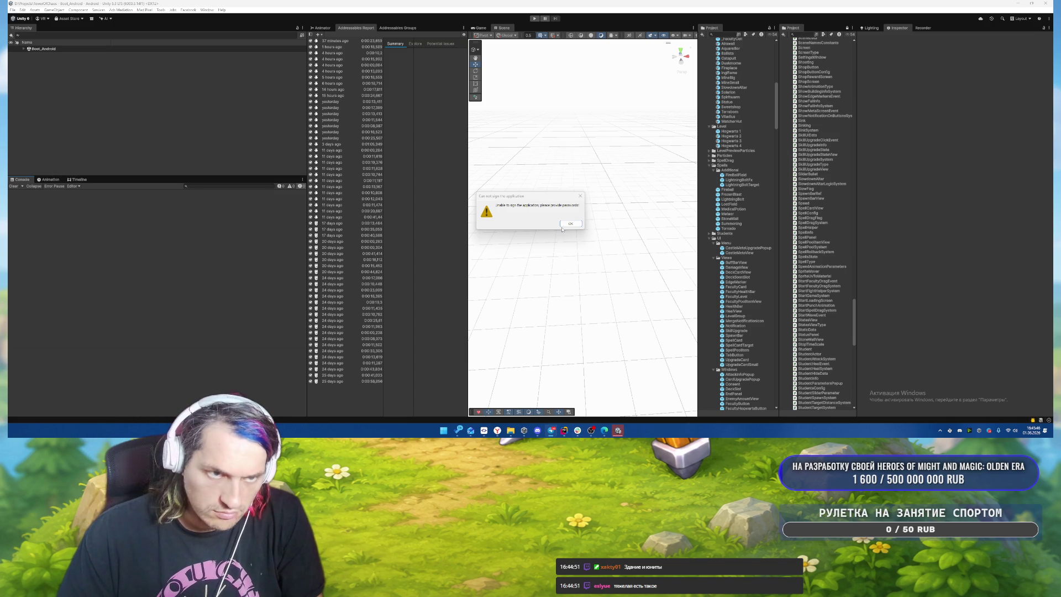
{"action": "key", "text": "Return"}
{"action": "left_click", "coordinate": [14, 10]}
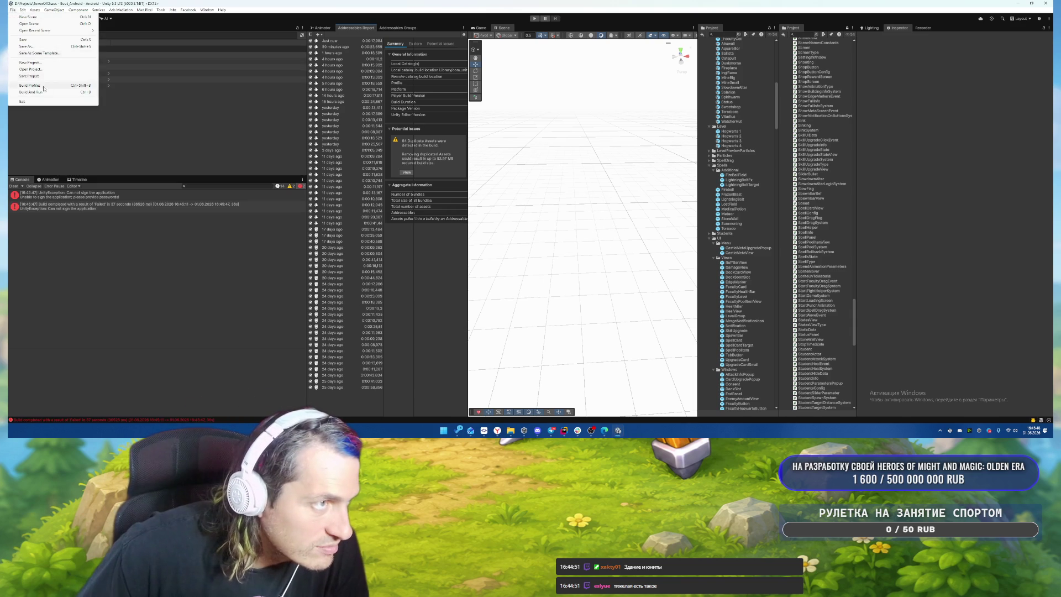
Step: Enter the keystore password in Build Profiles, then close the Build Profiles window
{"action": "left_click", "coordinate": [30, 86]}
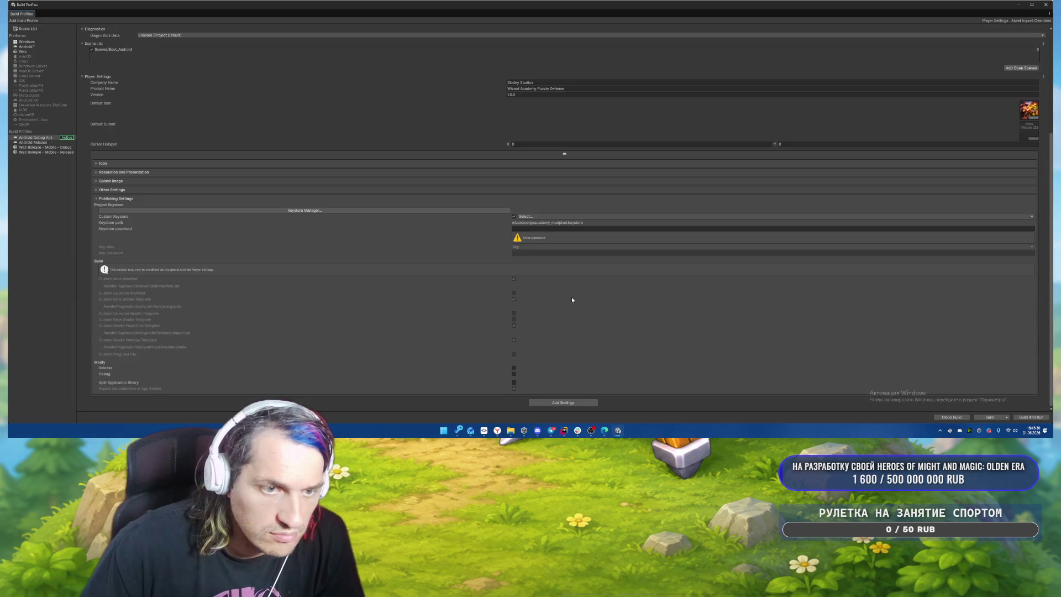
{"action": "left_click", "coordinate": [530, 229]}
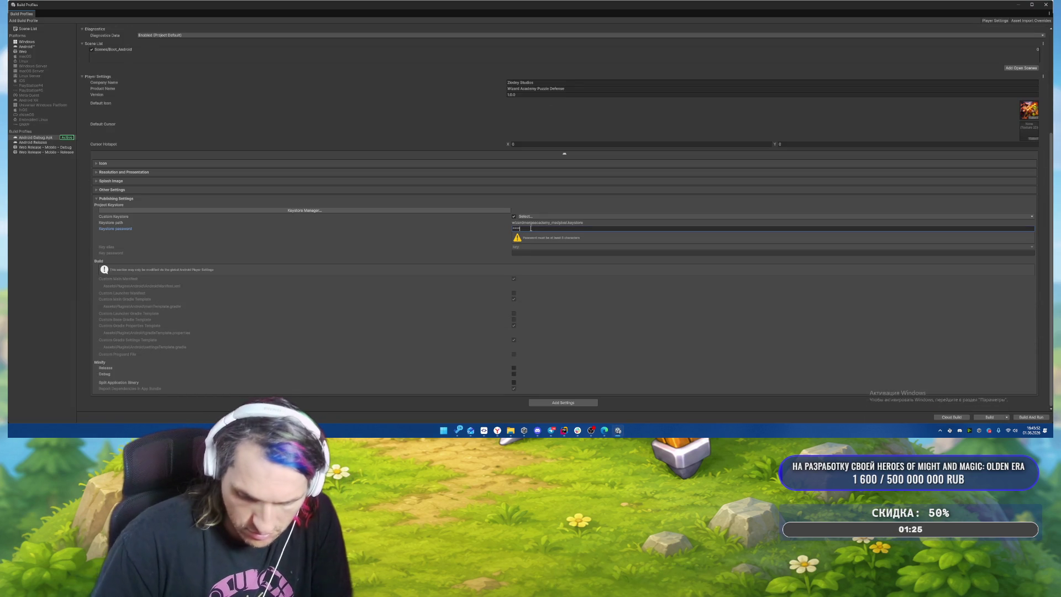
{"action": "type", "text": "5612"}
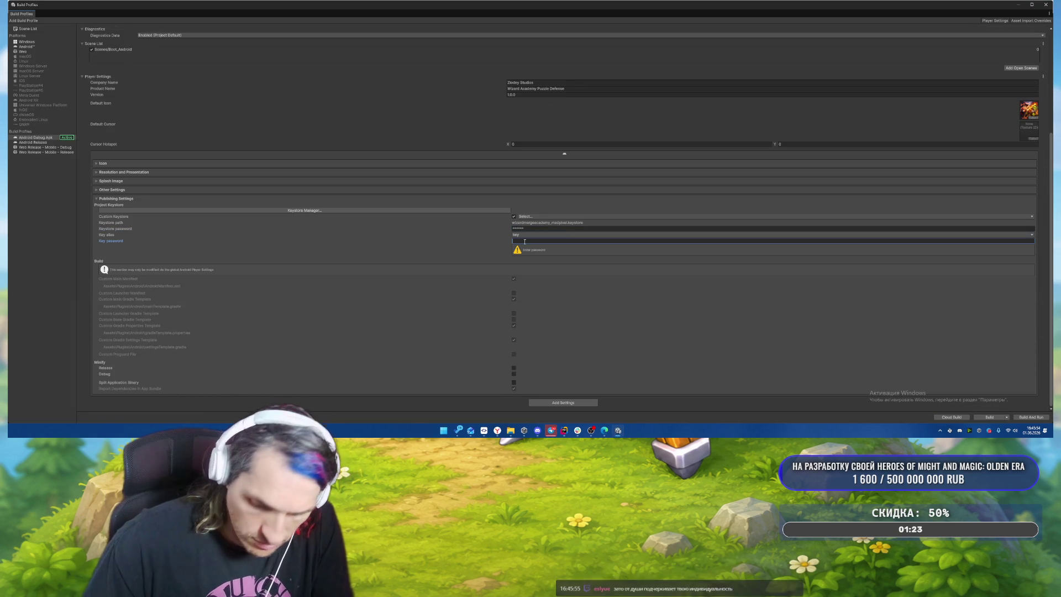
{"action": "type", "text": "56"}
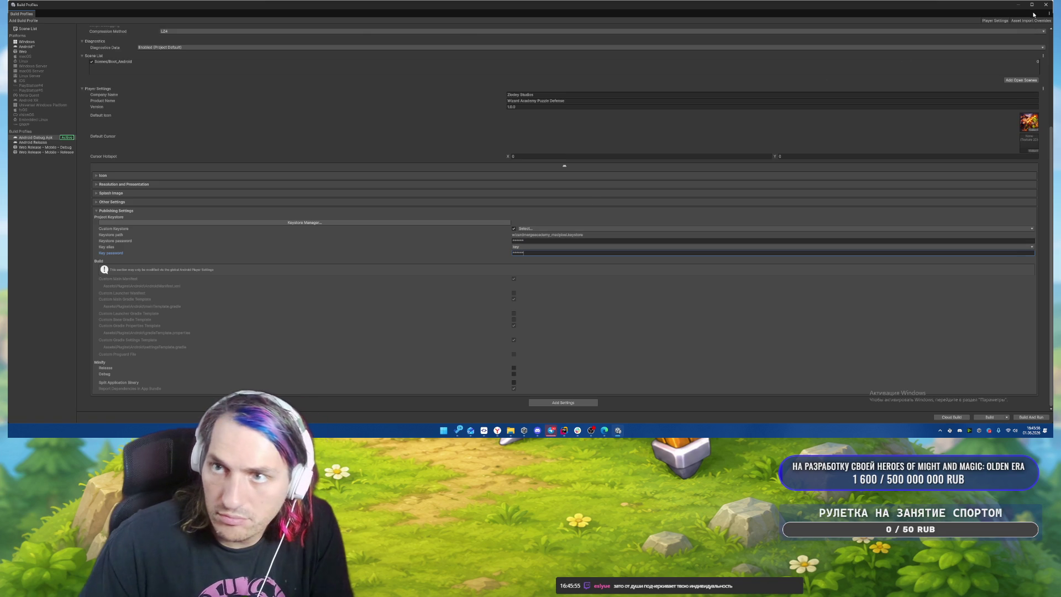
{"action": "left_click", "coordinate": [1043, 5]}
Step: Build and run the Android app, overwriting the existing apk, then focus Rider's AI chat box
{"action": "left_click", "coordinate": [12, 10]}
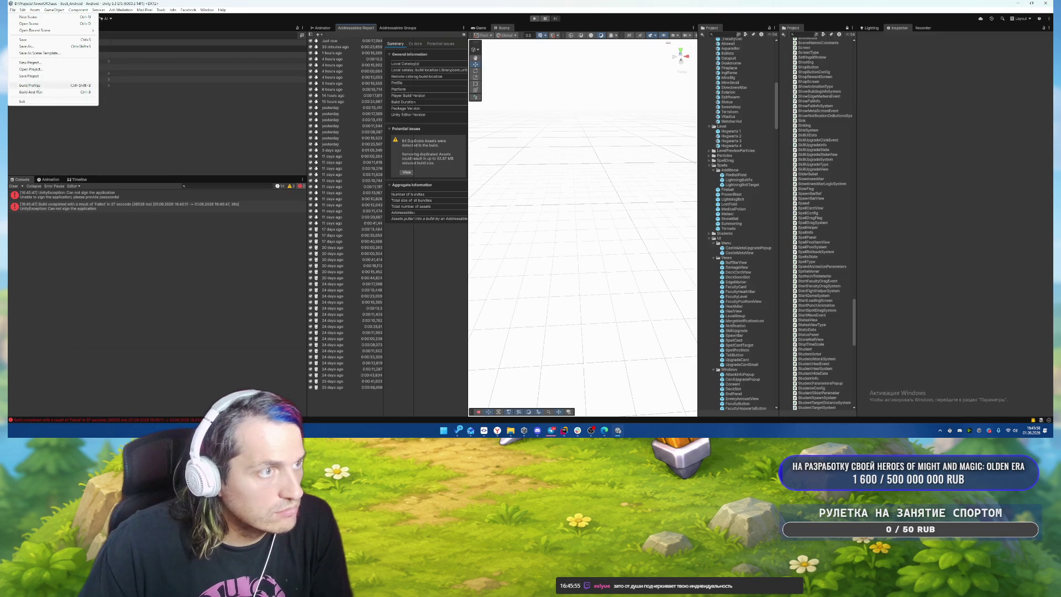
{"action": "left_click", "coordinate": [32, 93]}
{"action": "left_click", "coordinate": [319, 219]}
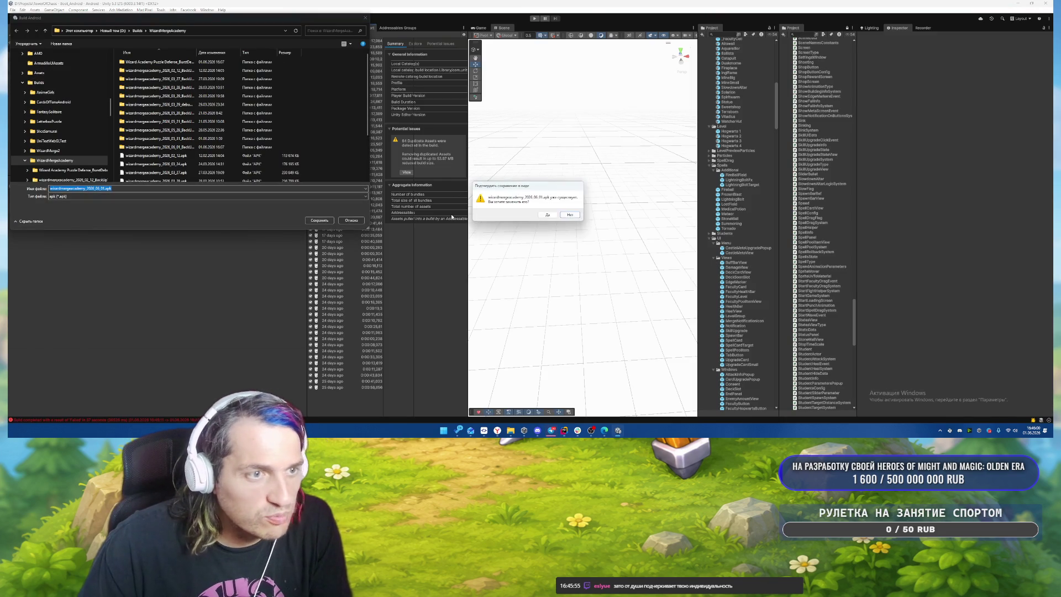
{"action": "left_click", "coordinate": [544, 215]}
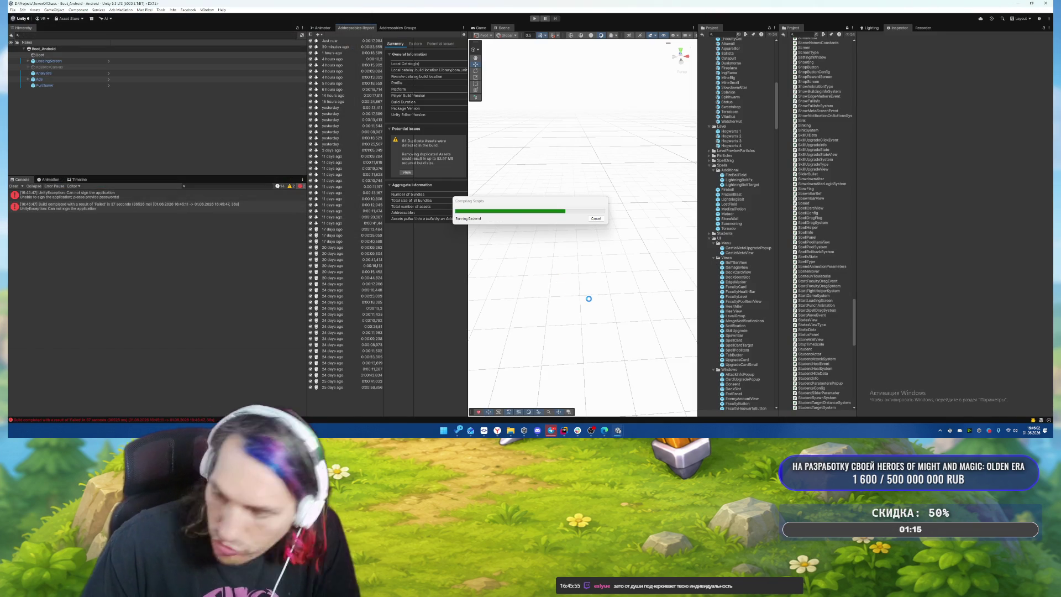
{"action": "left_click", "coordinate": [564, 430]}
{"action": "left_click", "coordinate": [870, 380]}
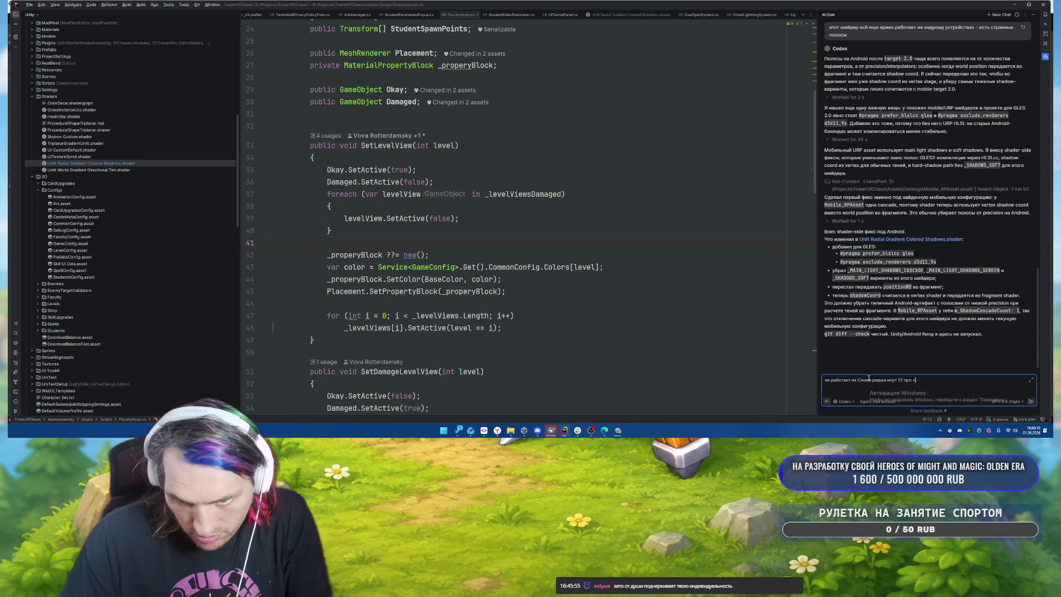
Step: Send Codex 'xiaomi redmi note 12 pro + - достаточно актуальный девайс', then return to Unity
{"action": "type", "text": "xi"}
{"action": "type", "text": "ami"}
{"action": "key", "text": "ctrl+shift+Right"}
{"action": "key", "text": "ctrl+shift+Right"}
{"action": "type", "text": "redmi note"}
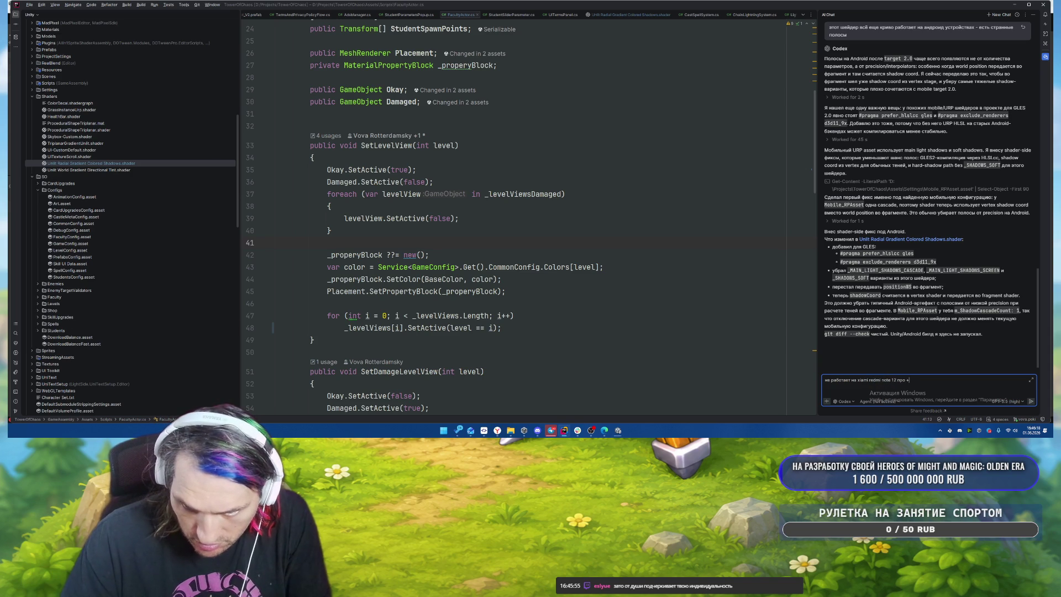
{"action": "key", "text": "BackSpace"}
{"action": "key", "text": "BackSpace"}
{"action": "key", "text": "BackSpace"}
{"action": "type", "text": "pro +"}
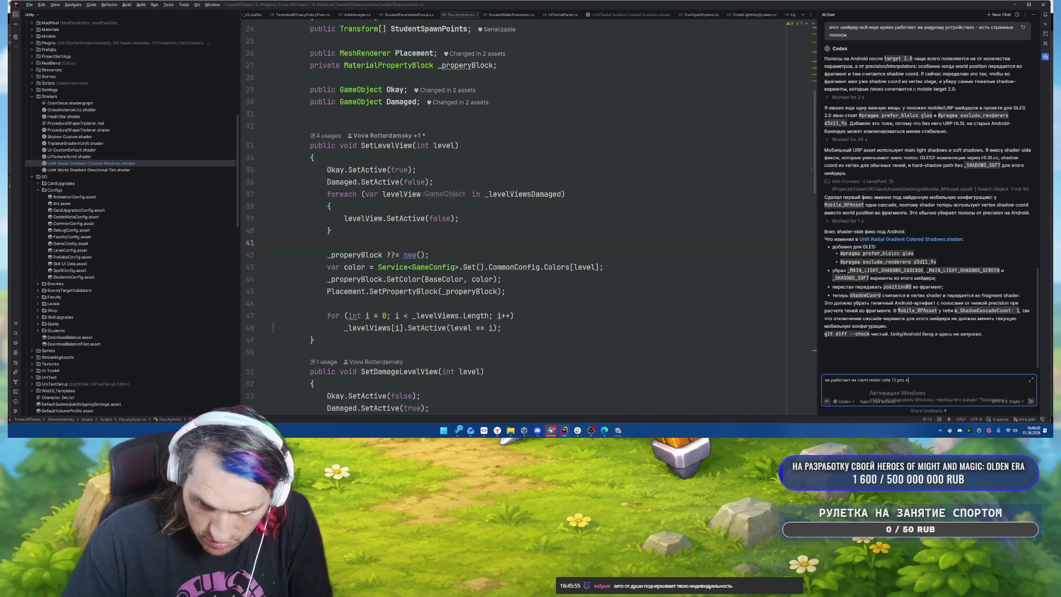
{"action": "type", "text": " - достаточно актуальн"}
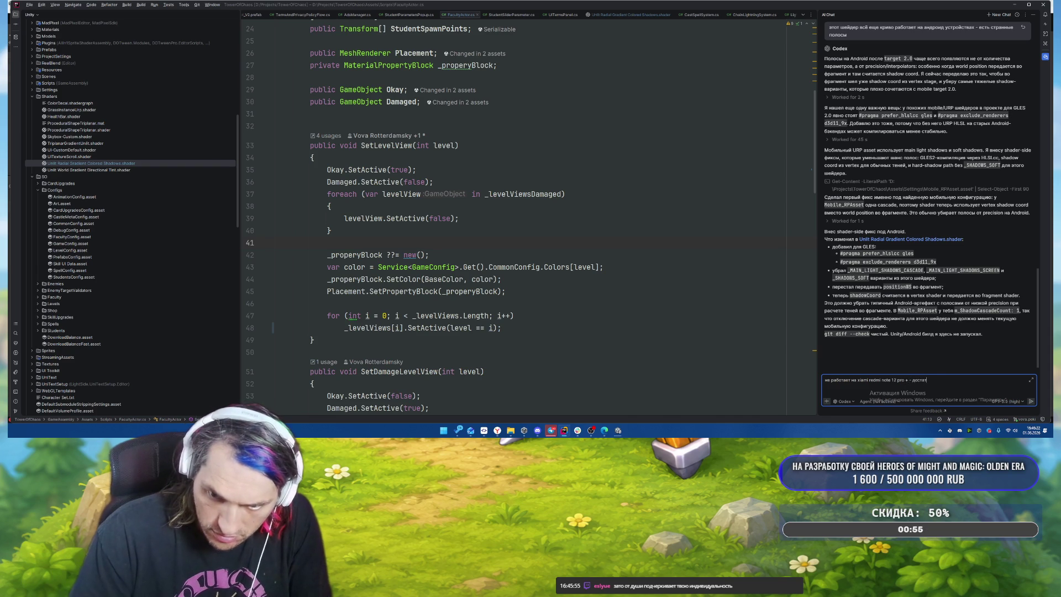
{"action": "type", "text": "ый девайс"}
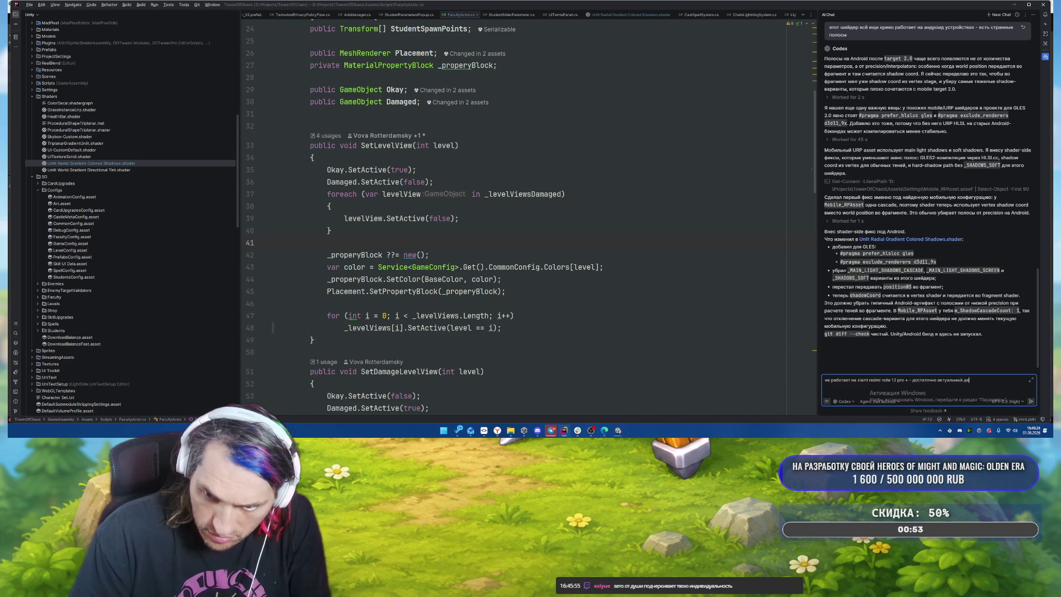
{"action": "key", "text": "Return"}
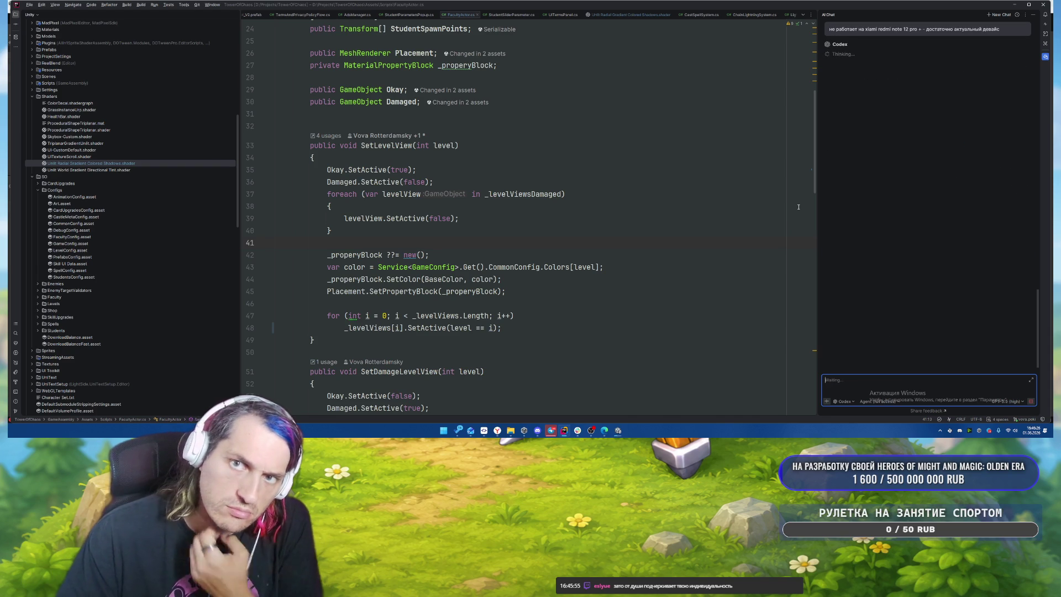
{"action": "left_click", "coordinate": [551, 431]}
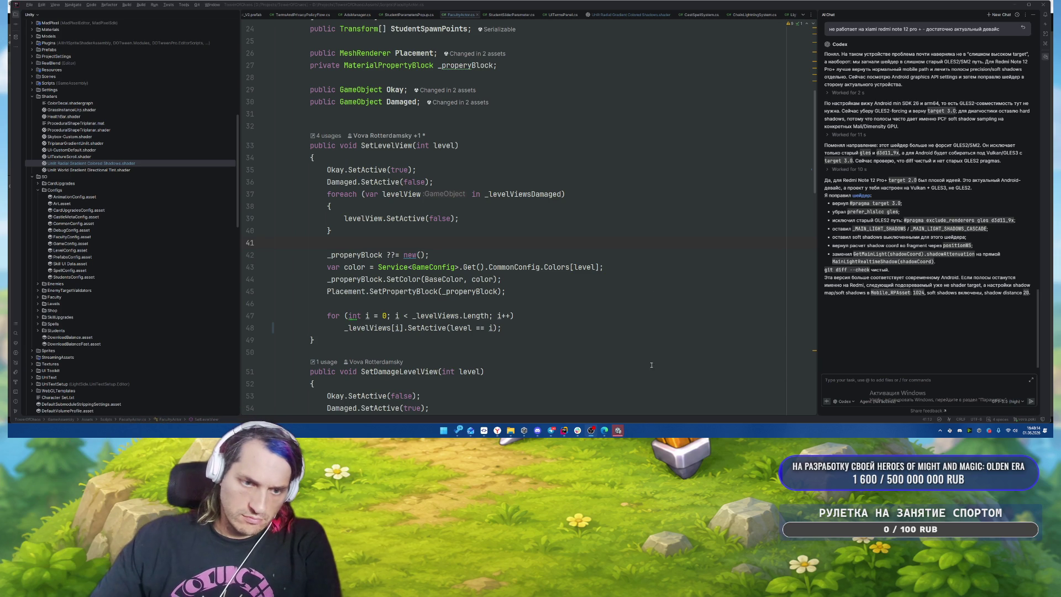
{"action": "left_click", "coordinate": [618, 430]}
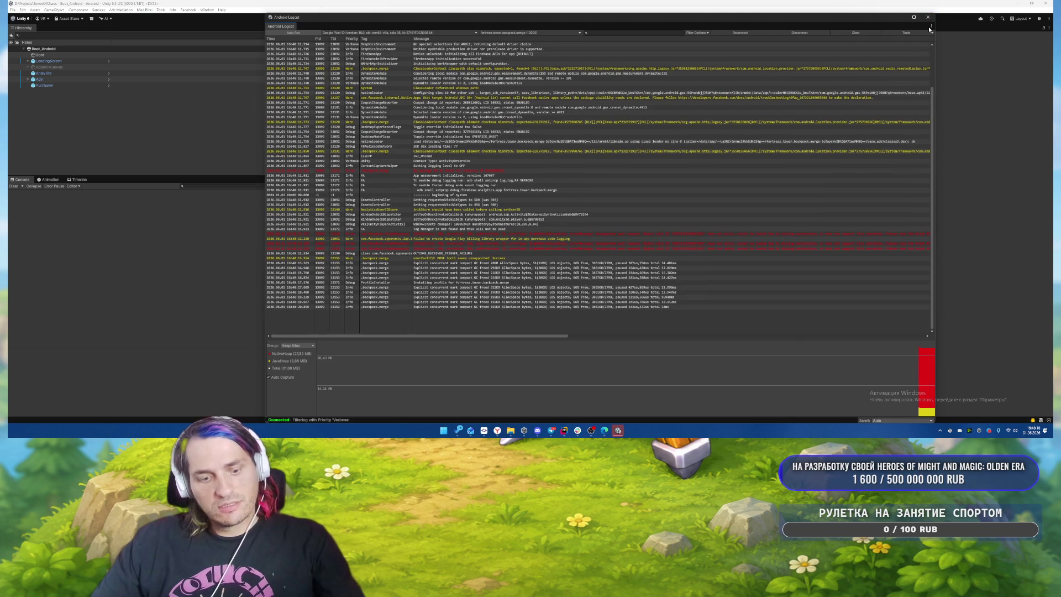
Step: Close the Android Logcat window and switch over to the ChatGPT browser window
{"action": "left_click", "coordinate": [928, 17]}
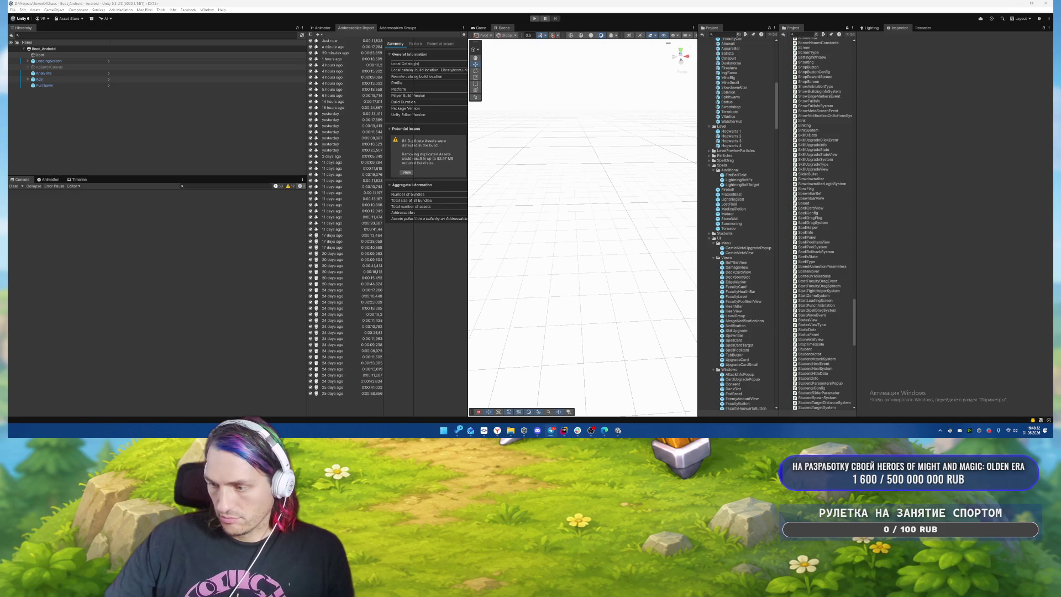
{"action": "key", "text": "super+d"}
{"action": "key", "text": "super+d"}
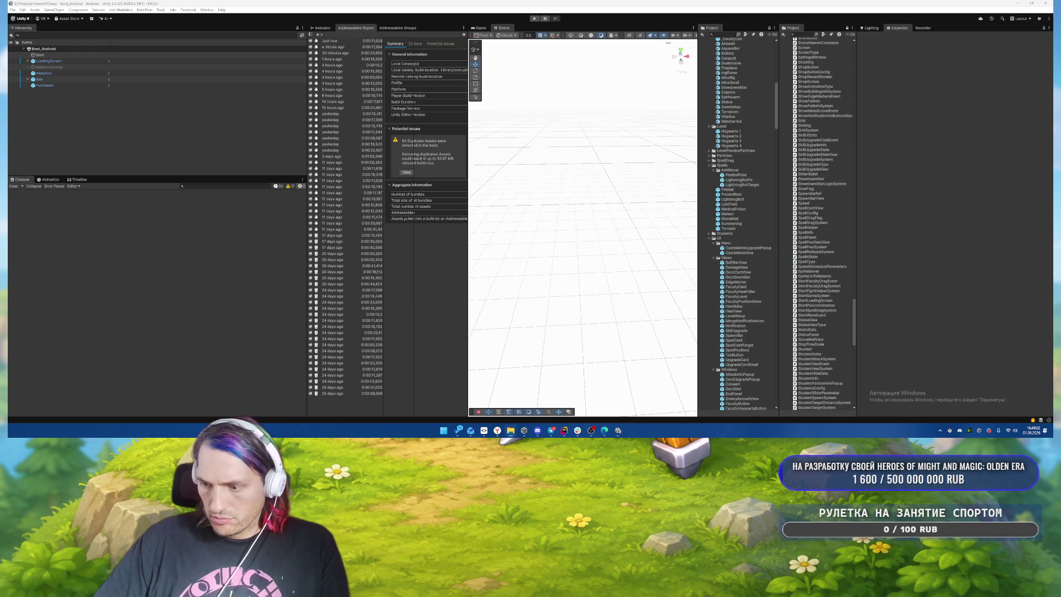
{"action": "key", "text": "alt+Tab"}
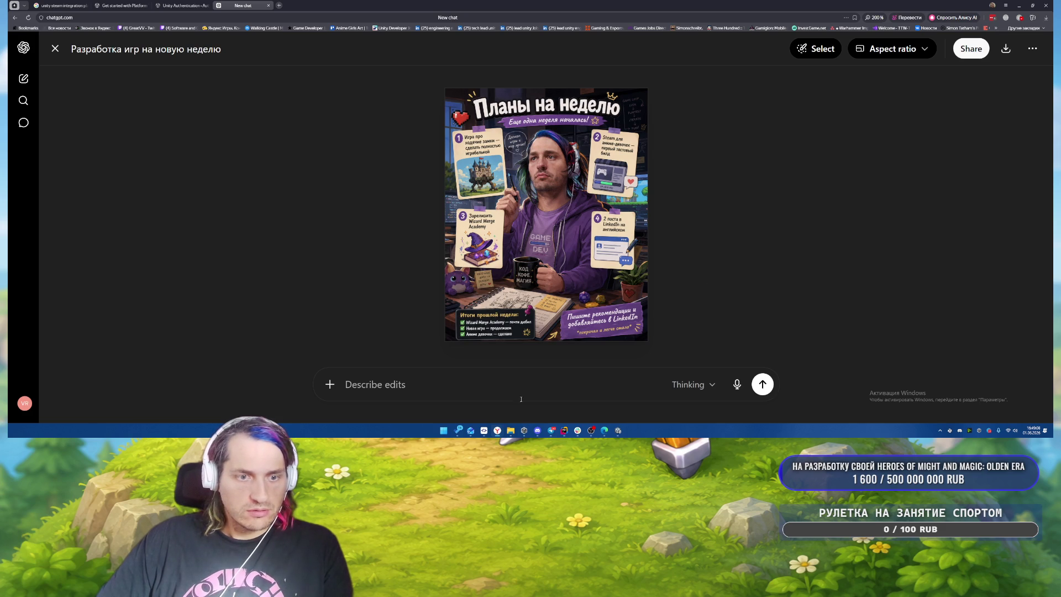
{"action": "mouse_move", "coordinate": [511, 430]}
{"action": "mouse_move", "coordinate": [465, 402]}
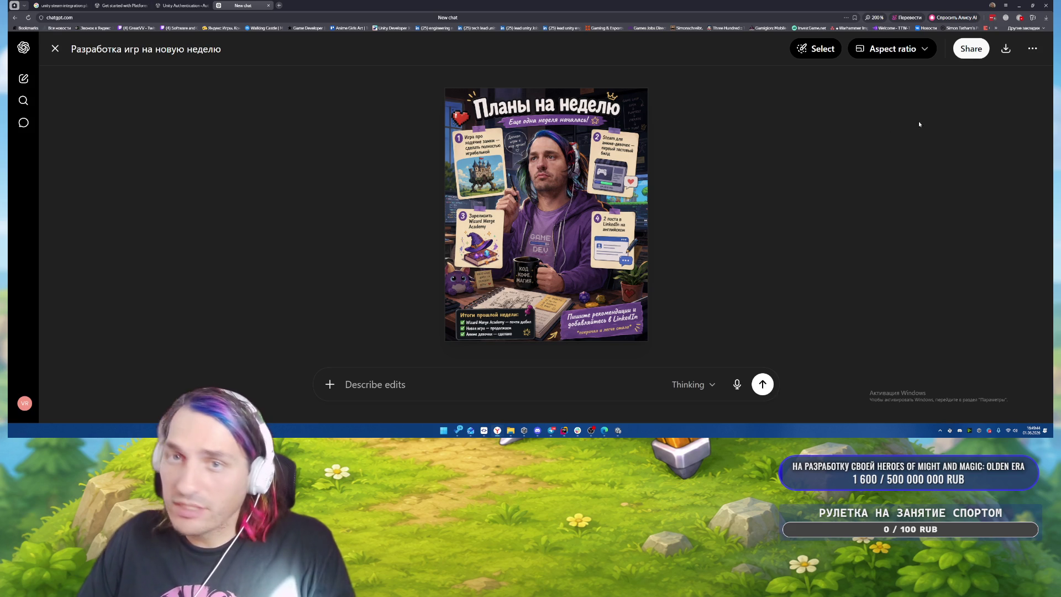
{"action": "left_click", "coordinate": [1017, 5]}
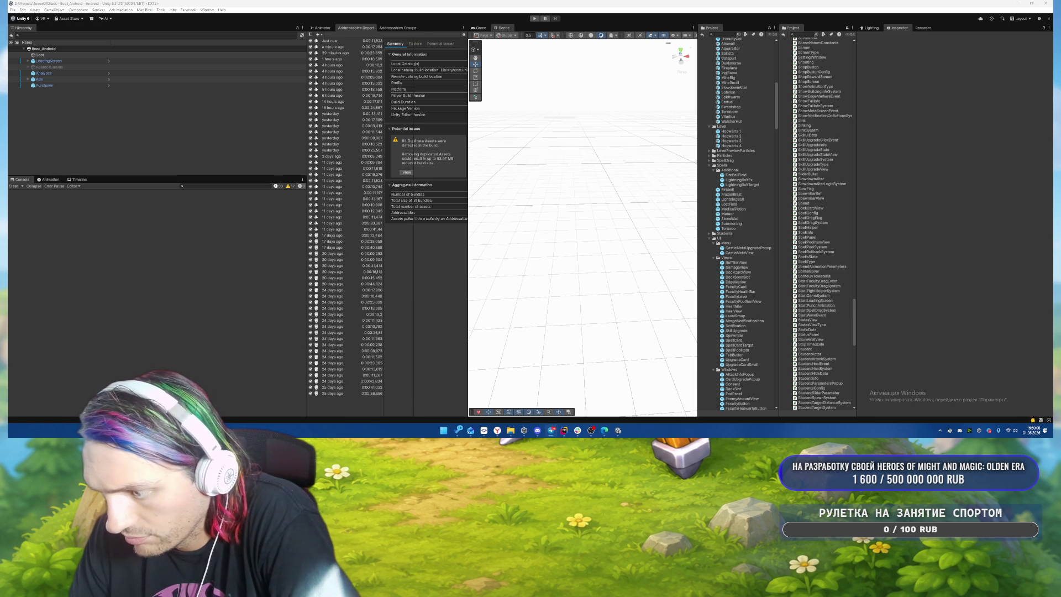
Step: Check the Explorer windows on the taskbar to locate the local CBR_main.html game
{"action": "mouse_move", "coordinate": [510, 430]}
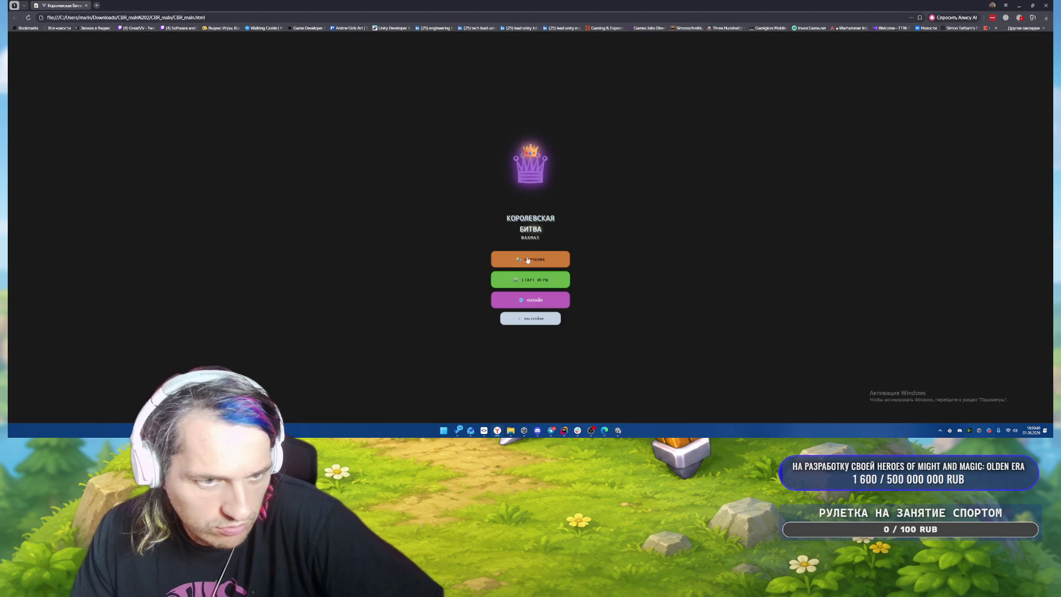
Step: Start the tutorial and play its two practice rounds, moving pawn 5 and confirming each move
{"action": "left_click", "coordinate": [523, 261]}
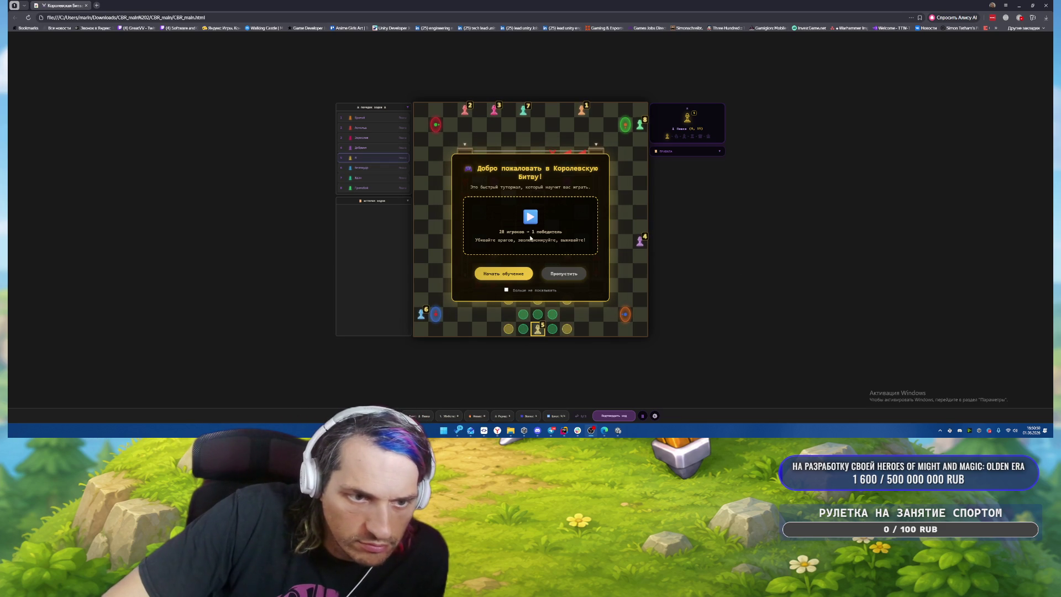
{"action": "left_click", "coordinate": [503, 274]}
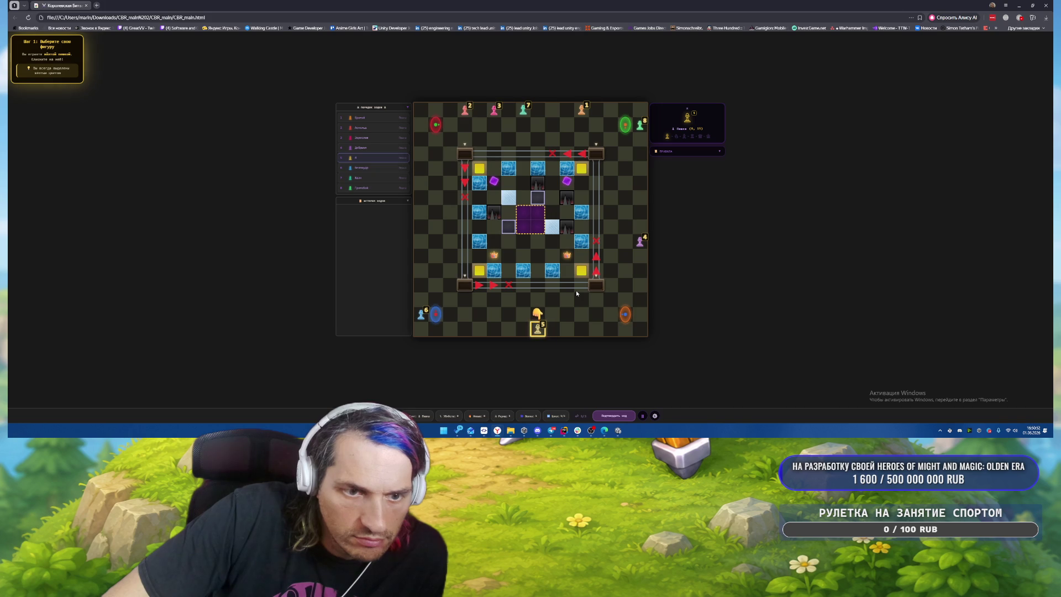
{"action": "left_click", "coordinate": [538, 329]}
{"action": "left_click", "coordinate": [538, 314]}
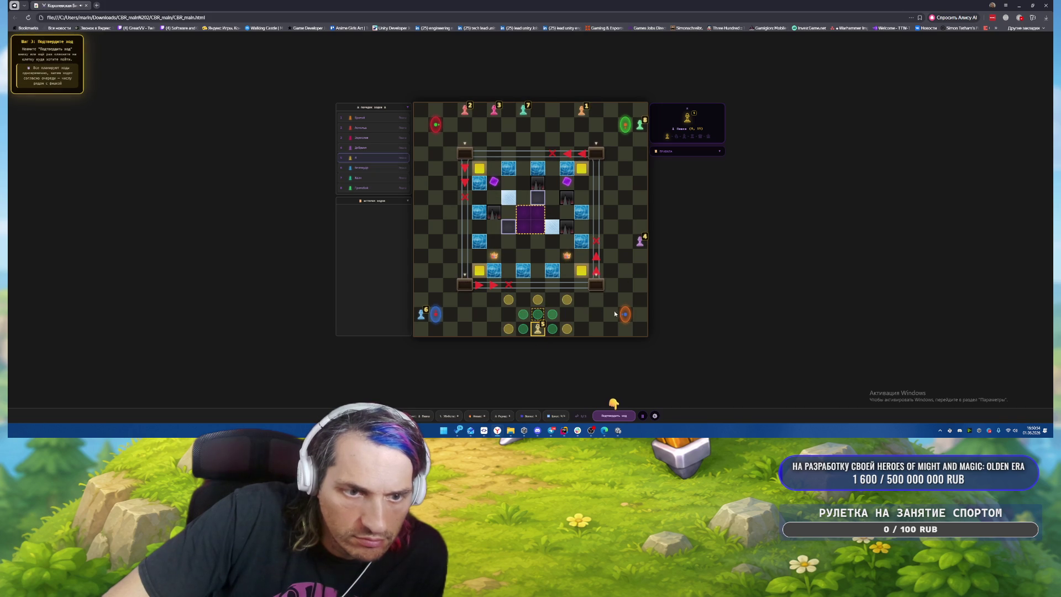
{"action": "left_click", "coordinate": [616, 418]}
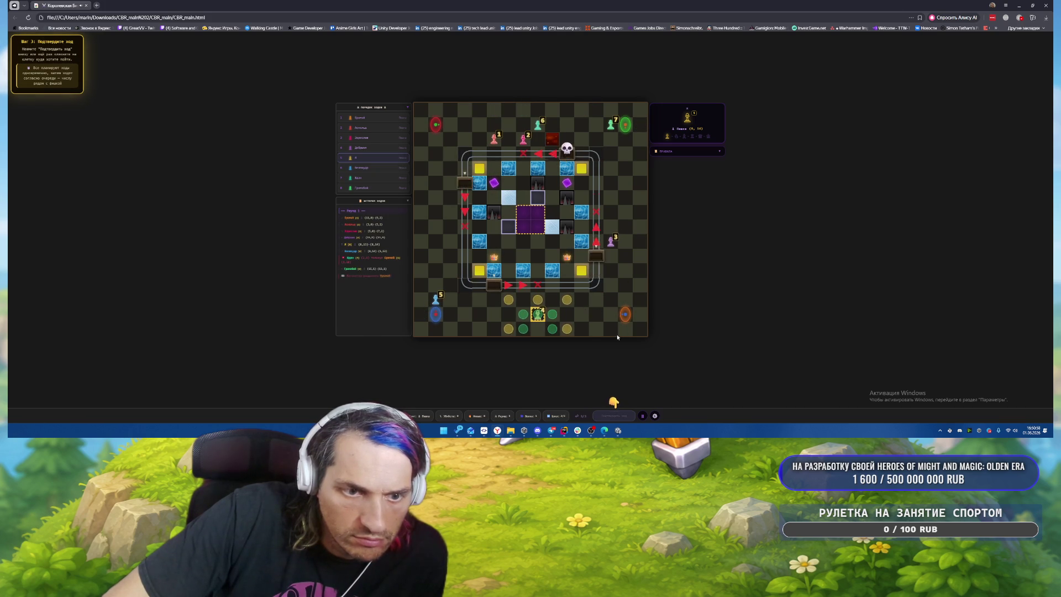
{"action": "left_click", "coordinate": [537, 299]}
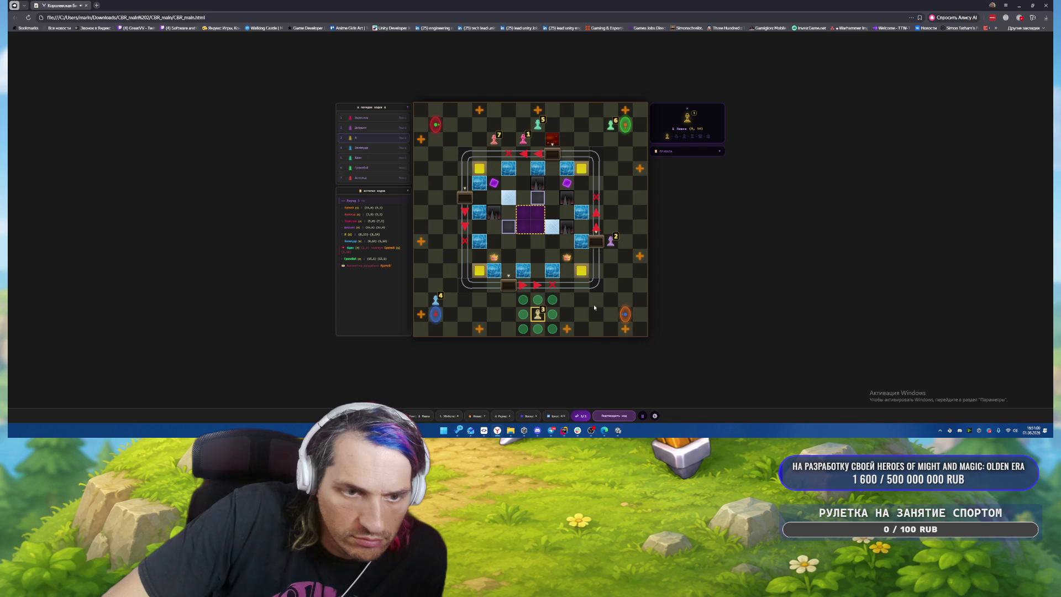
{"action": "left_click", "coordinate": [613, 415]}
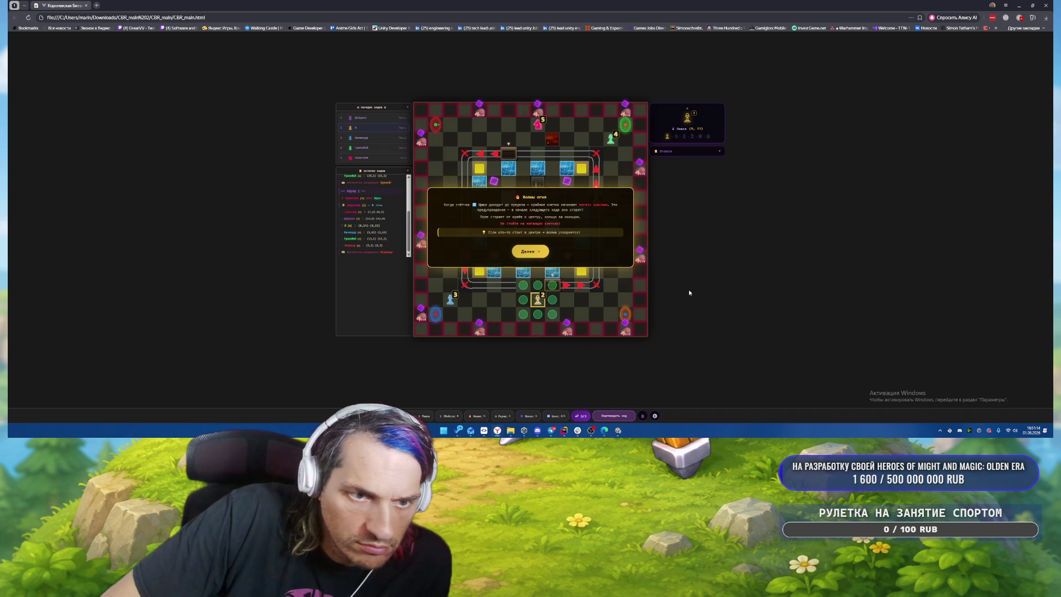
Step: Page through the fire waves, terrains and rewards pages, start the game, and move the pawn up-right
{"action": "left_click", "coordinate": [529, 252]}
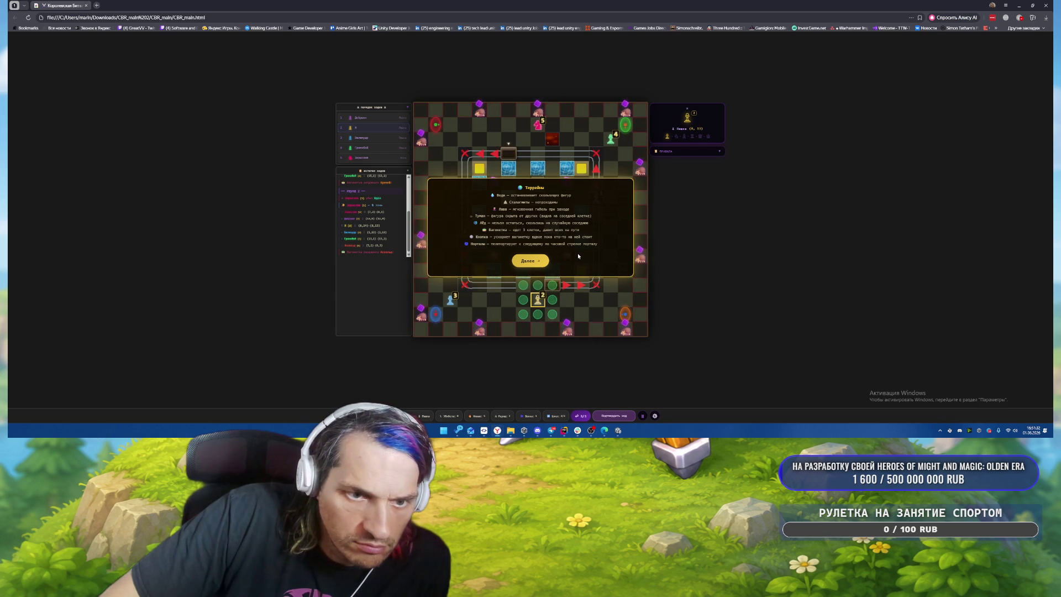
{"action": "left_click", "coordinate": [539, 257]}
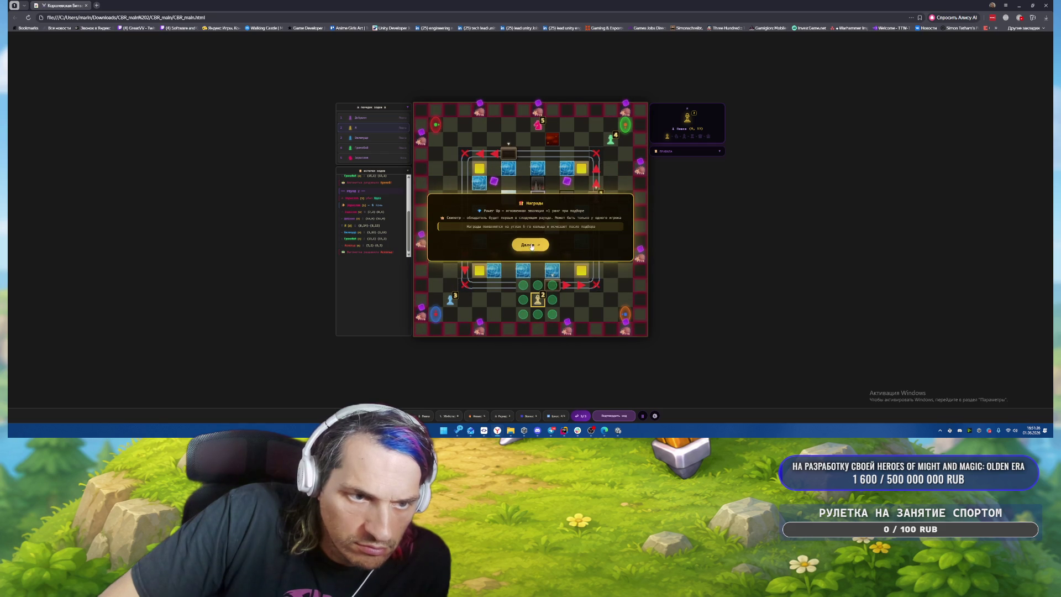
{"action": "left_click", "coordinate": [531, 246]}
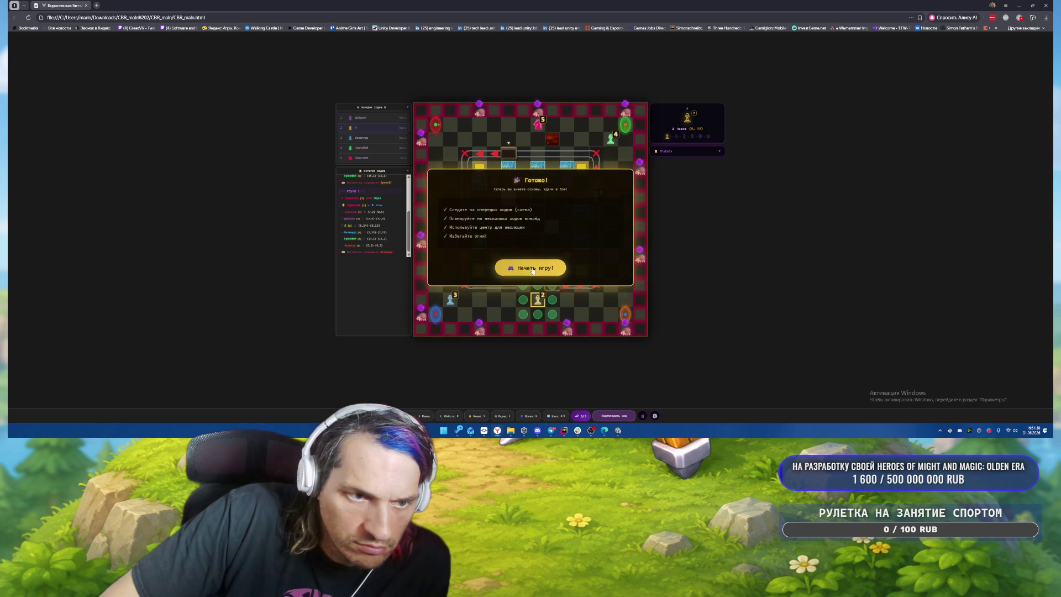
{"action": "left_click", "coordinate": [533, 269]}
{"action": "left_click", "coordinate": [555, 286]}
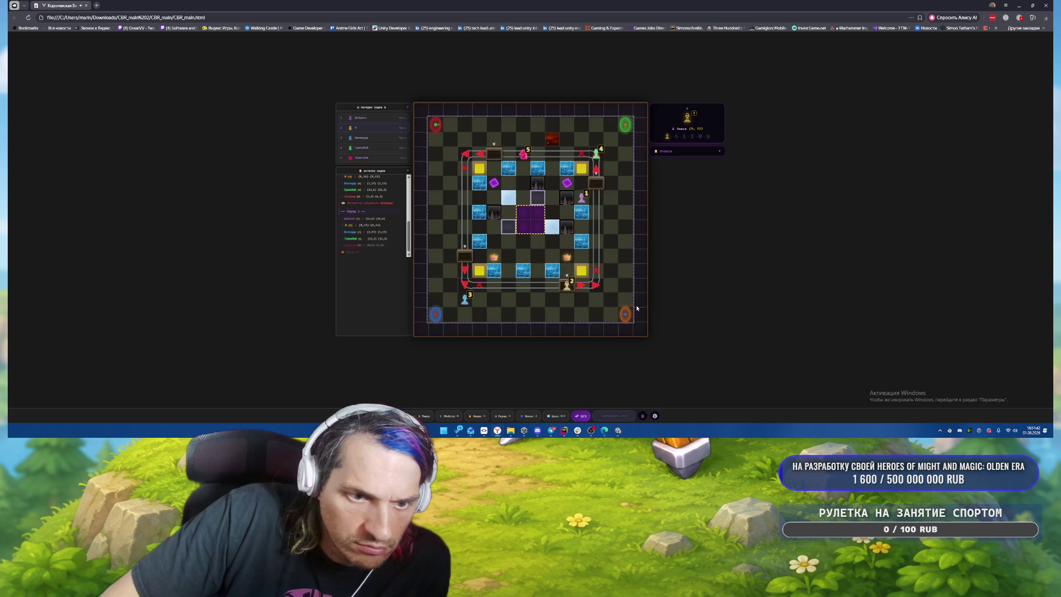
Step: Move the pawn via the yellow tile and crown tile onto the purple centre tile and up
{"action": "left_click", "coordinate": [581, 270]}
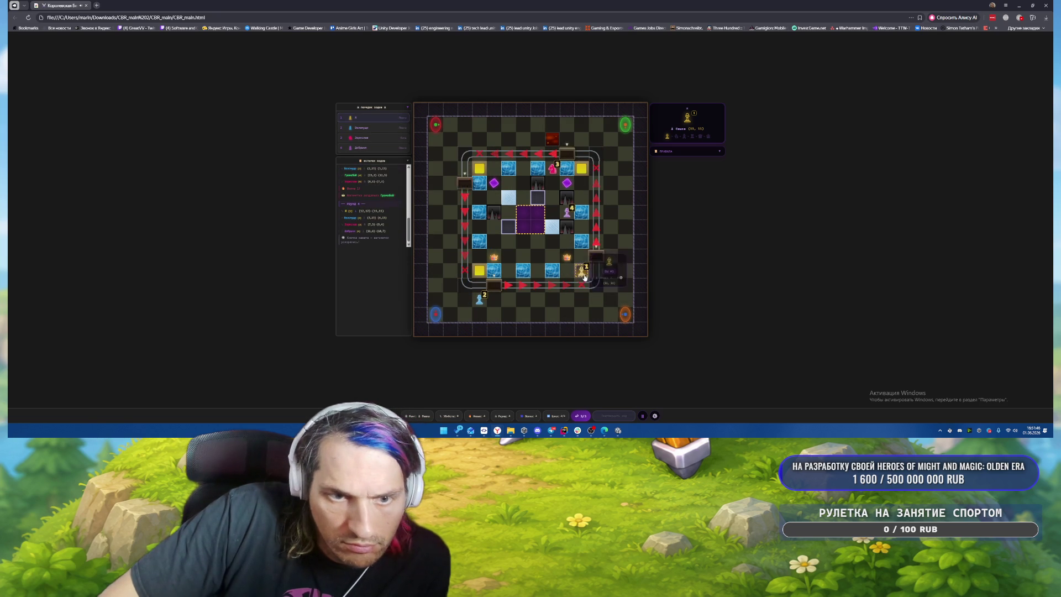
{"action": "left_click", "coordinate": [567, 256]}
{"action": "left_click", "coordinate": [566, 258]}
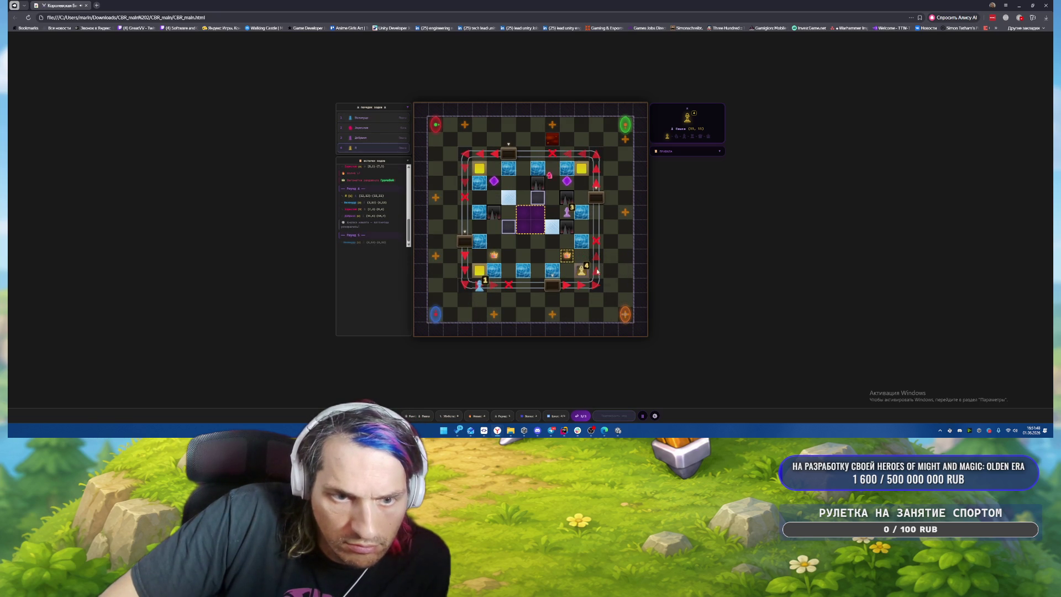
{"action": "left_click", "coordinate": [551, 241]}
{"action": "left_click", "coordinate": [552, 241]}
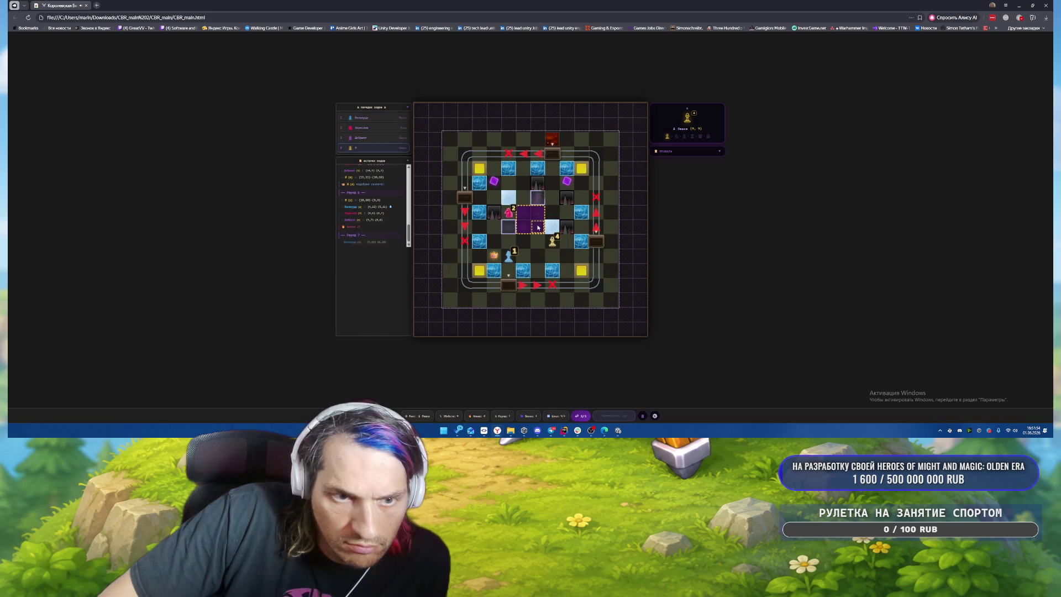
{"action": "left_click", "coordinate": [539, 227]}
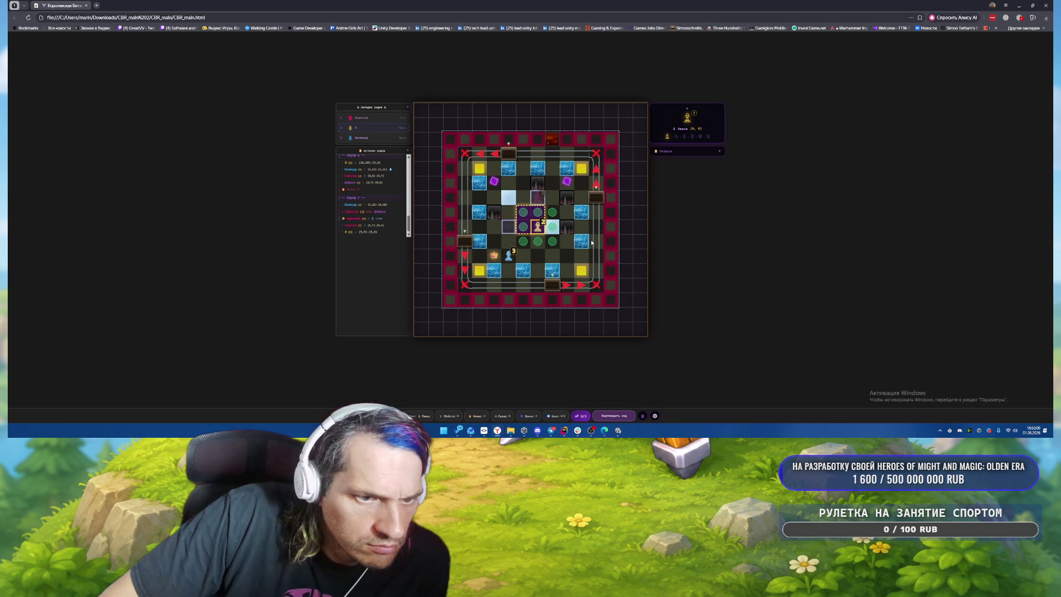
{"action": "left_click", "coordinate": [538, 210]}
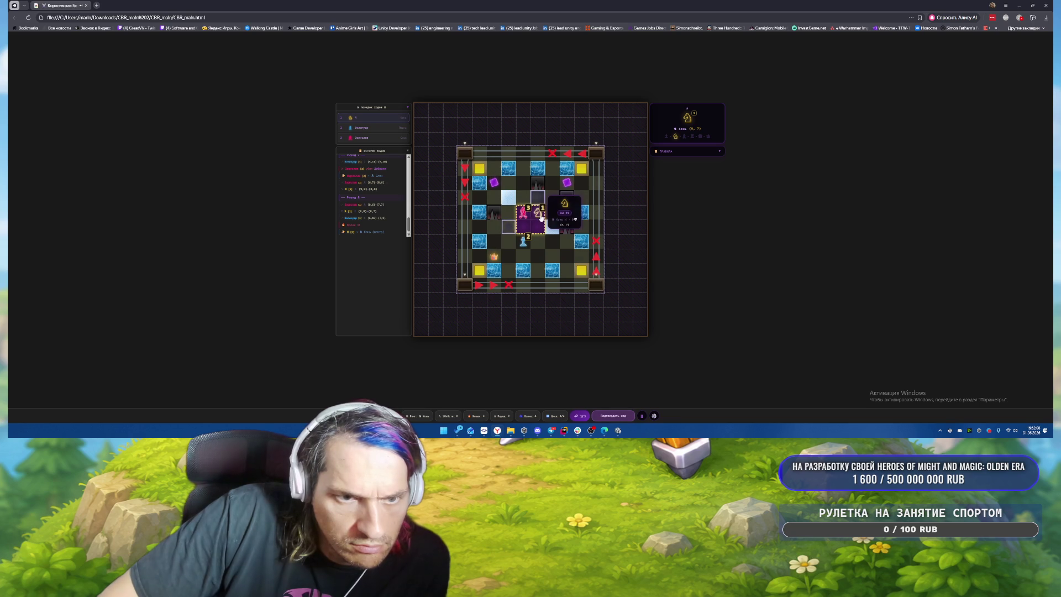
Step: Move the knight across reachable squares until it is knocked out, then start a new battle
{"action": "left_click", "coordinate": [507, 229]}
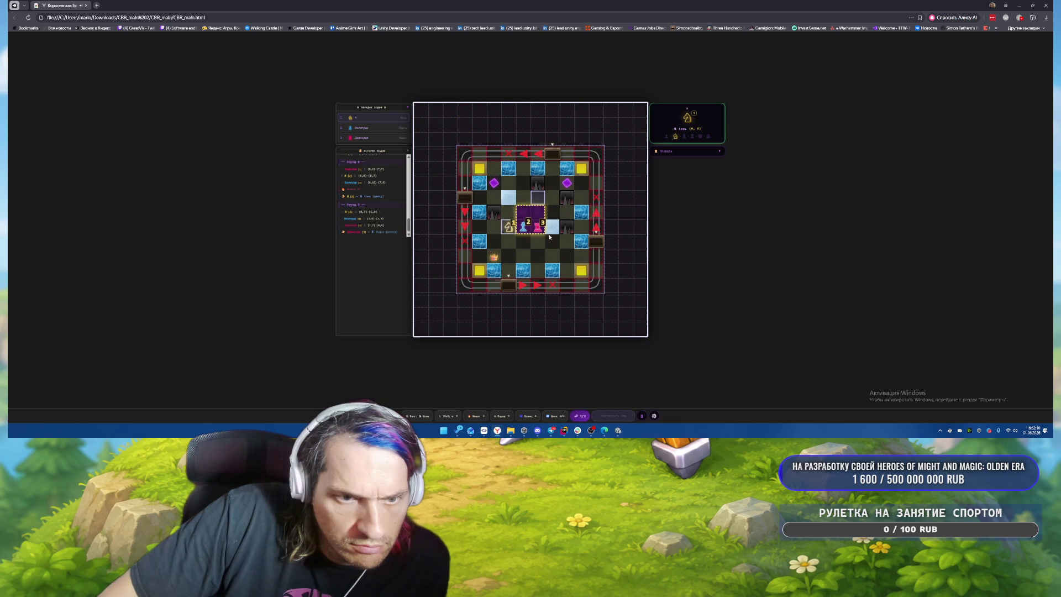
{"action": "left_click", "coordinate": [536, 216]}
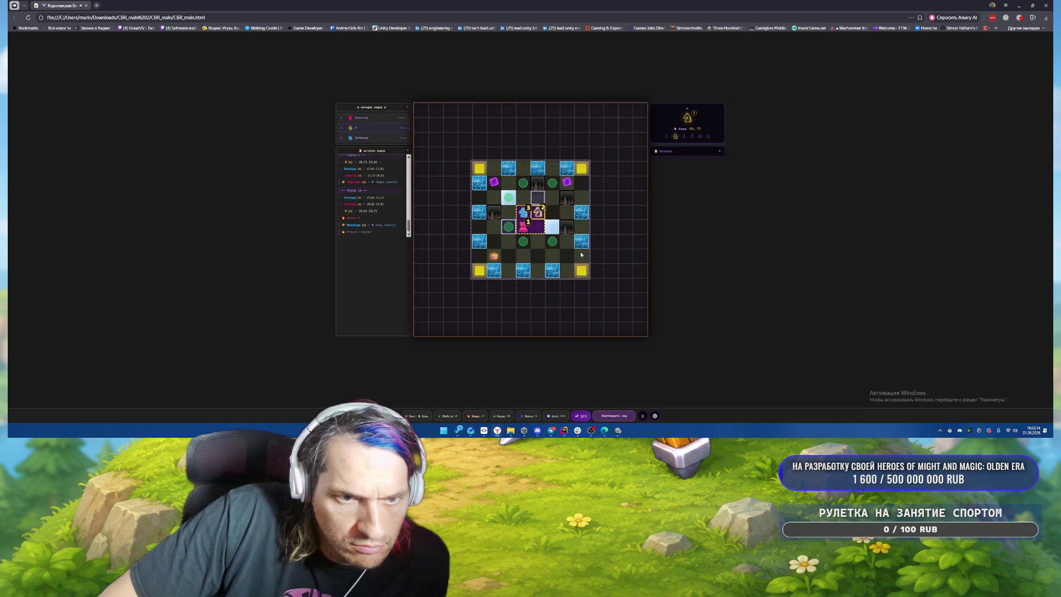
{"action": "left_click", "coordinate": [550, 242]}
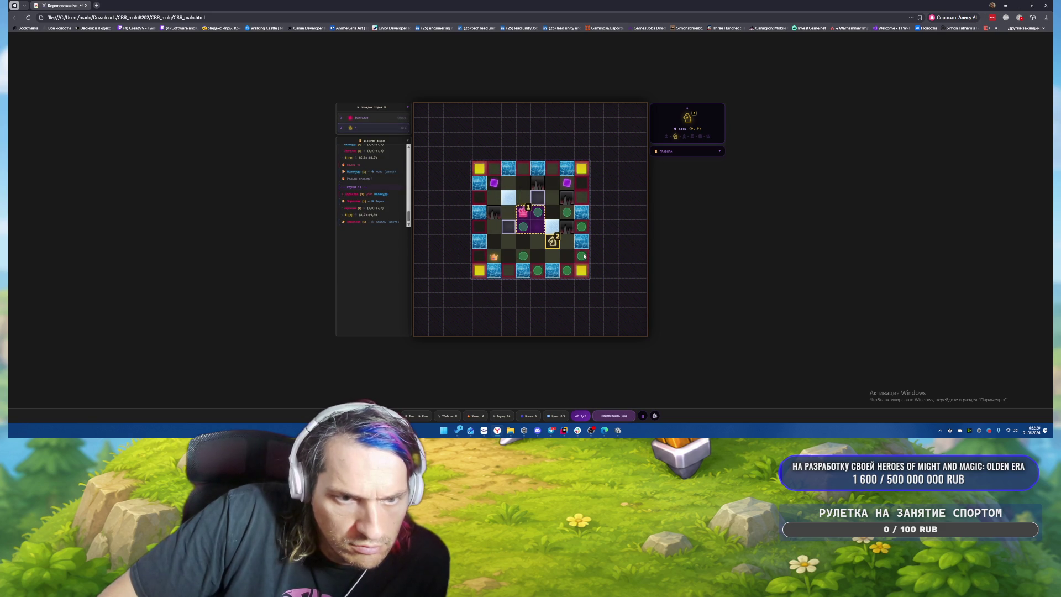
{"action": "left_click", "coordinate": [582, 256]}
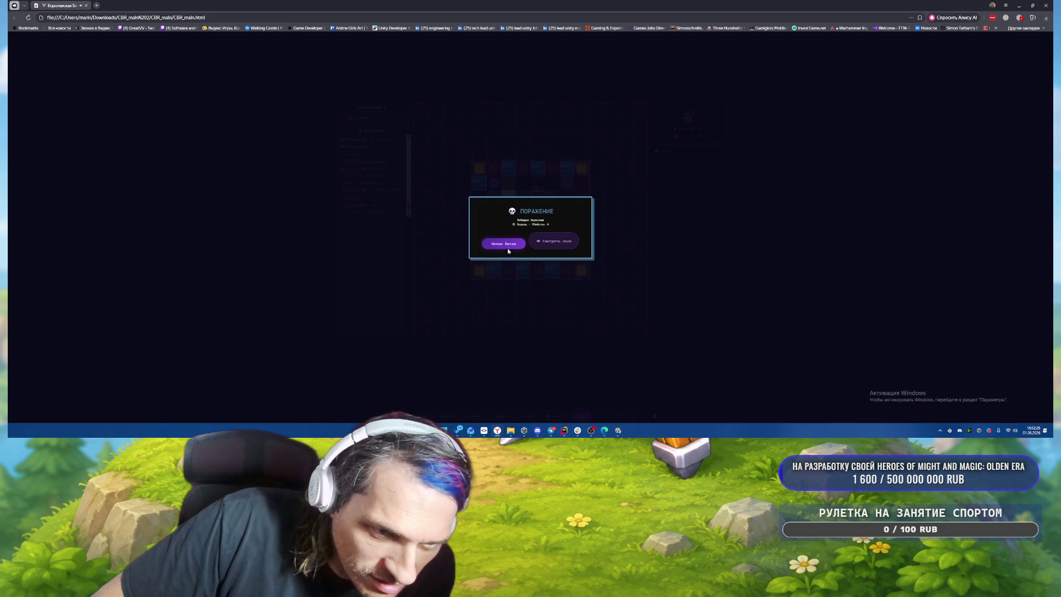
{"action": "left_click", "coordinate": [505, 244]}
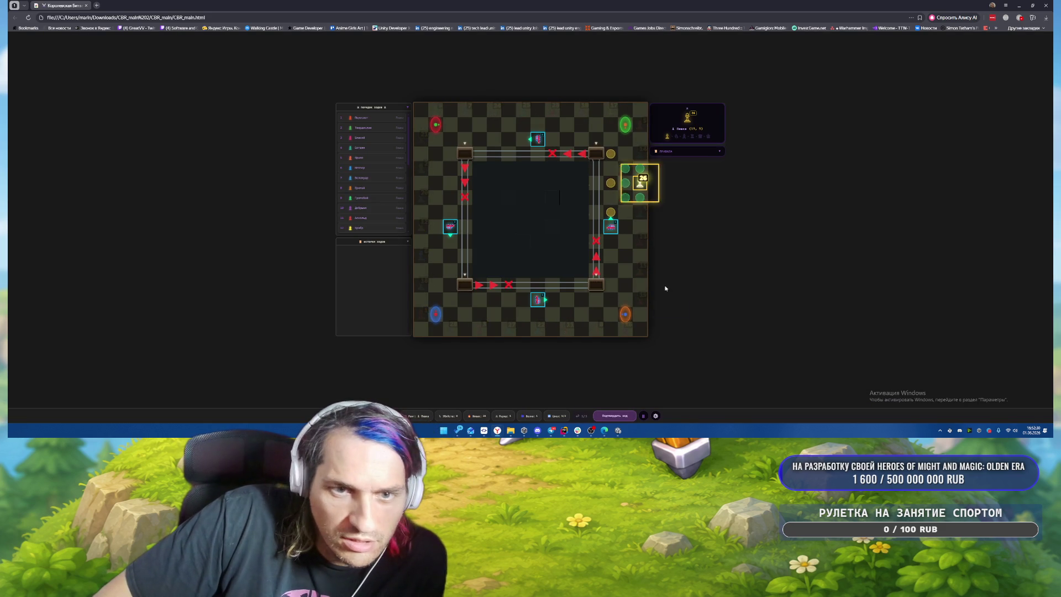
Step: Move piece 26 and the knight, capturing a neighbouring enemy piece
{"action": "left_click", "coordinate": [621, 182]}
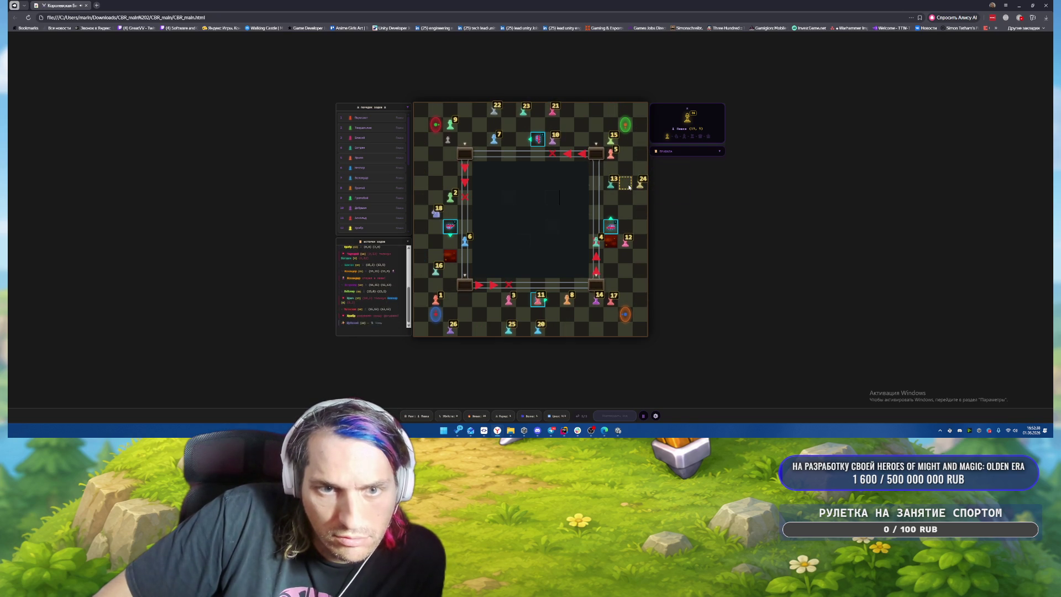
{"action": "left_click", "coordinate": [629, 187]}
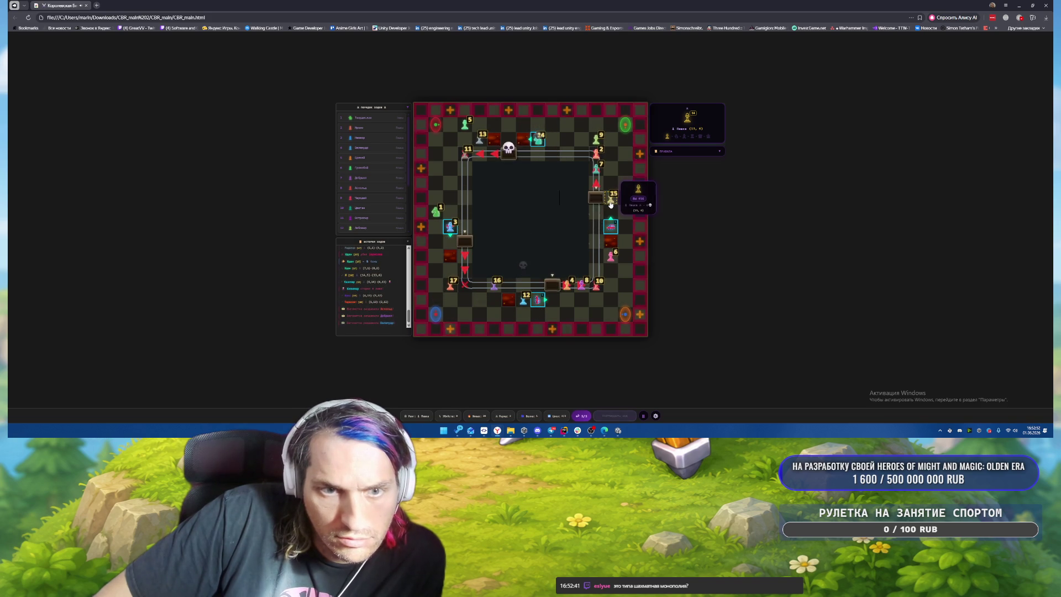
{"action": "left_click", "coordinate": [597, 199]}
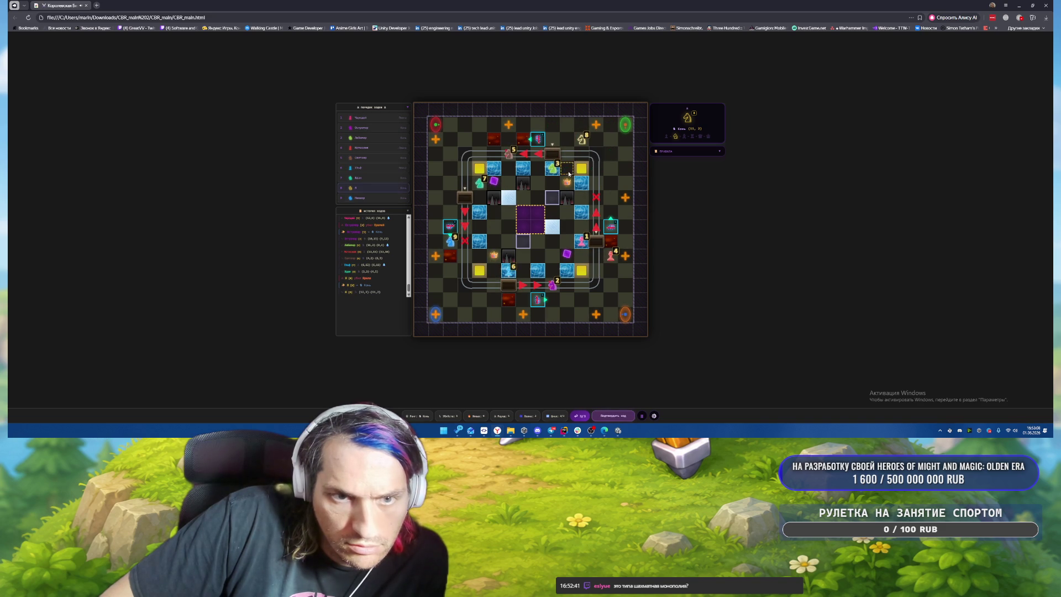
{"action": "left_click", "coordinate": [598, 171]}
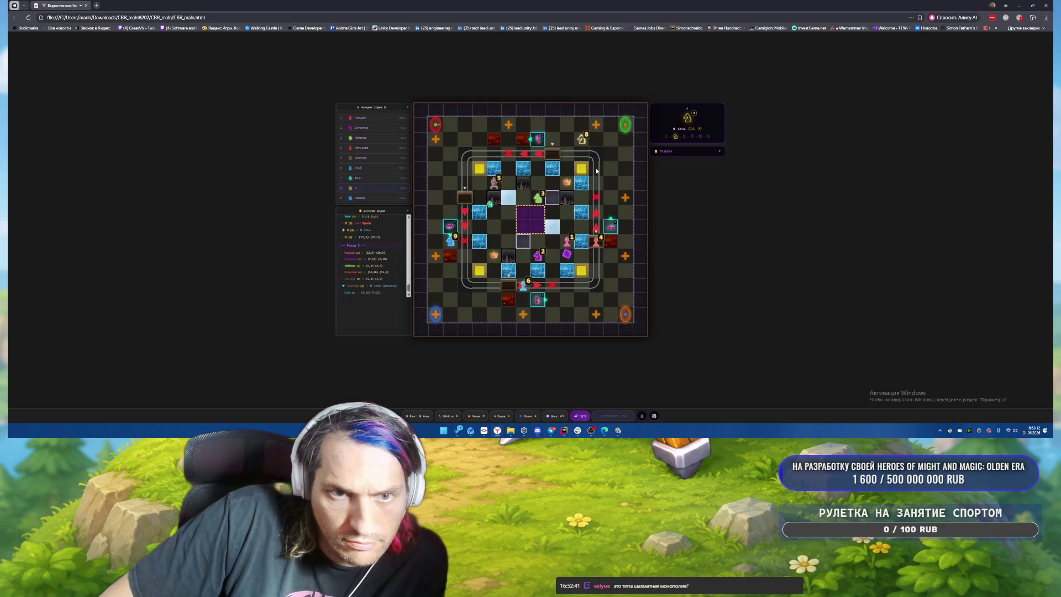
{"action": "left_click", "coordinate": [568, 184]}
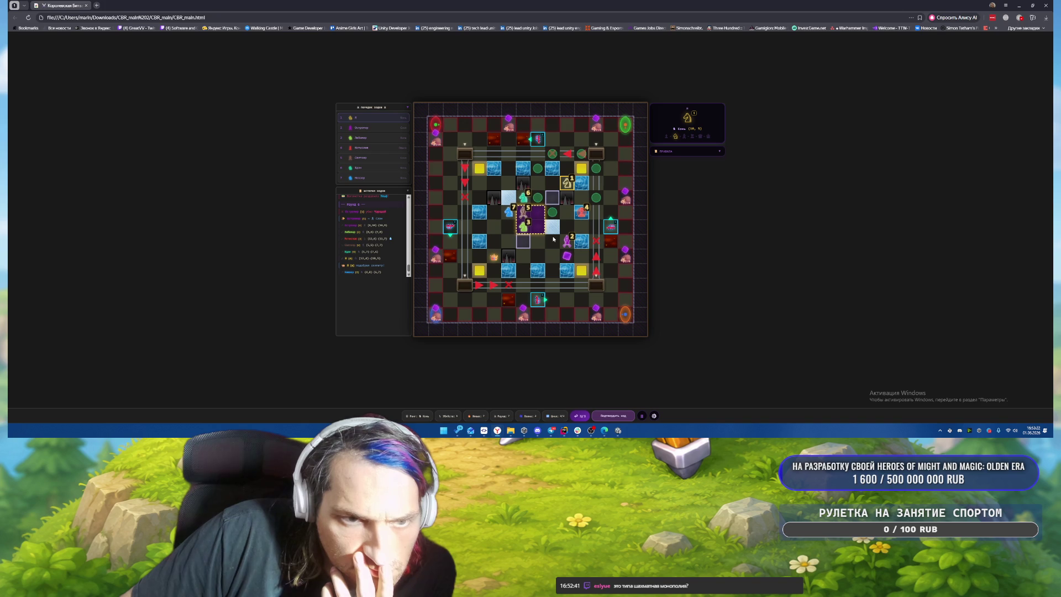
{"action": "left_click", "coordinate": [581, 216]}
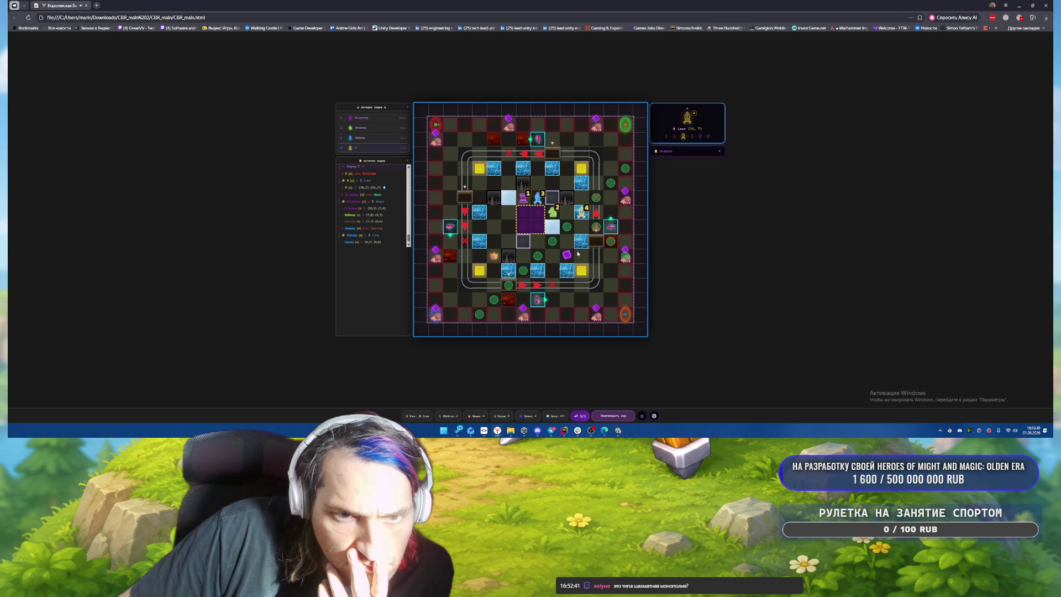
Step: Move the yellow bishop onto a marked square, then start another new battle after defeat
{"action": "left_click", "coordinate": [537, 255]}
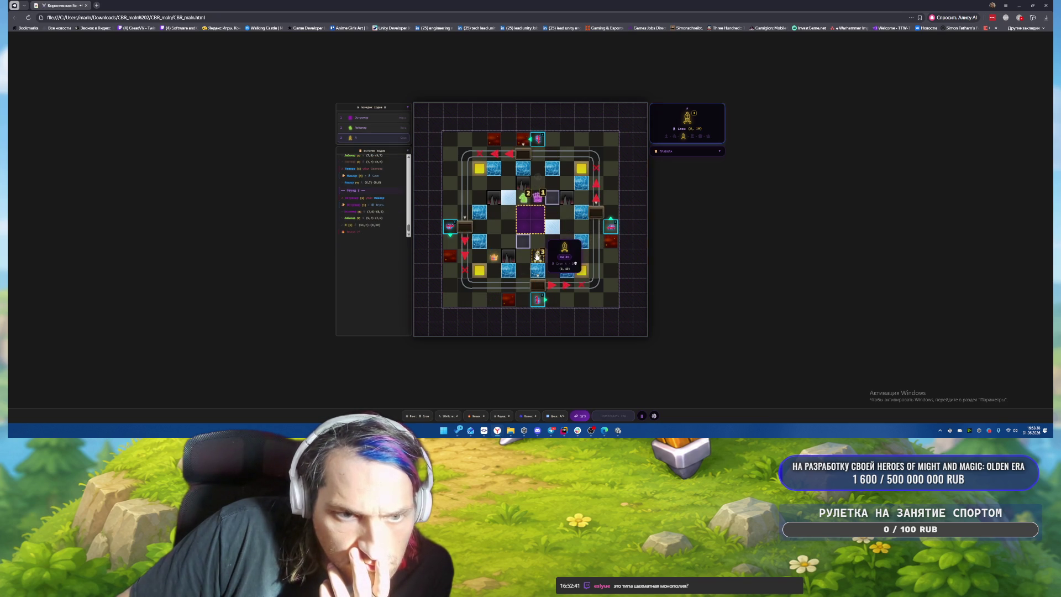
{"action": "left_click", "coordinate": [537, 255]}
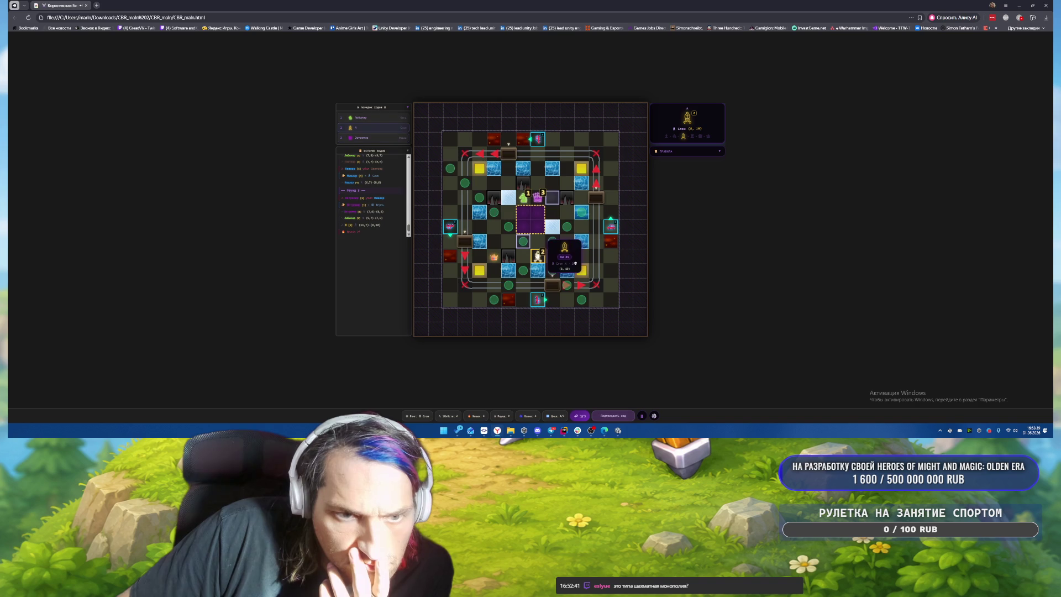
{"action": "left_click", "coordinate": [524, 242]}
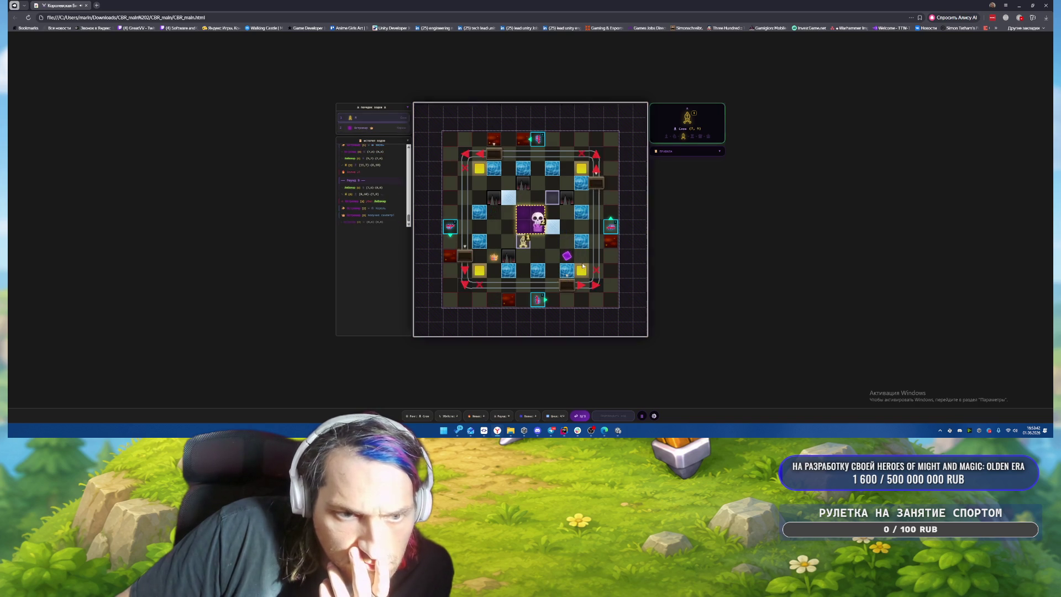
{"action": "mouse_move", "coordinate": [538, 230]}
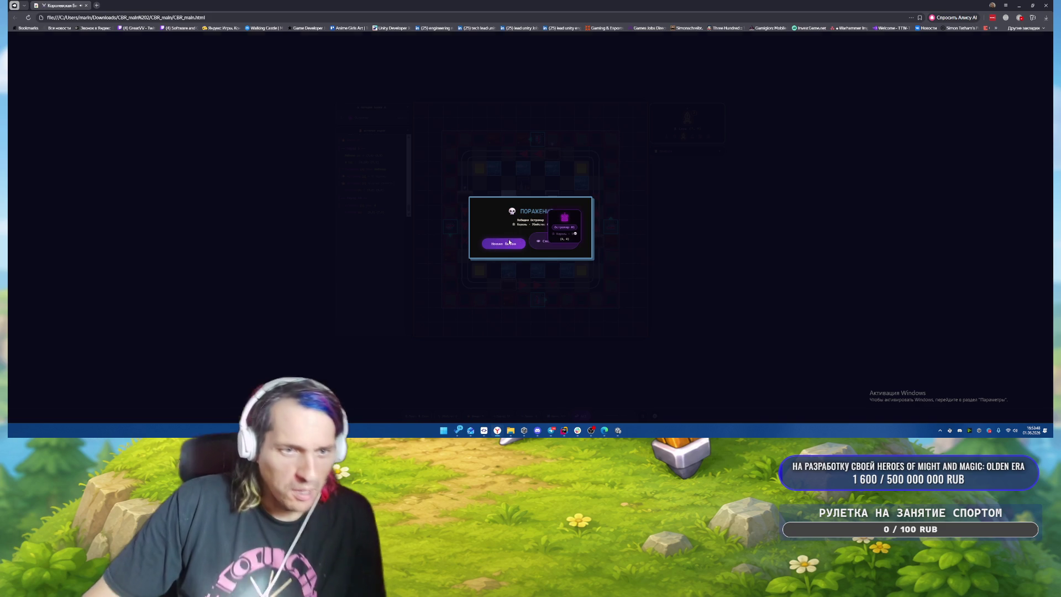
{"action": "left_click", "coordinate": [509, 241]}
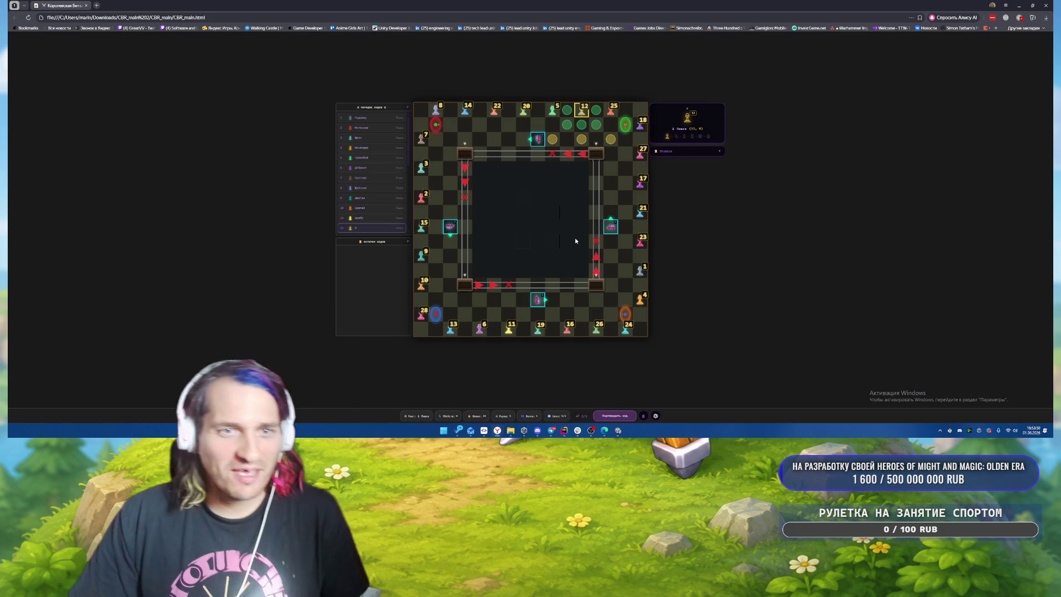
Step: Target a square for pawn 12's opening move, then switch windows back to the game
{"action": "left_click", "coordinate": [554, 143]}
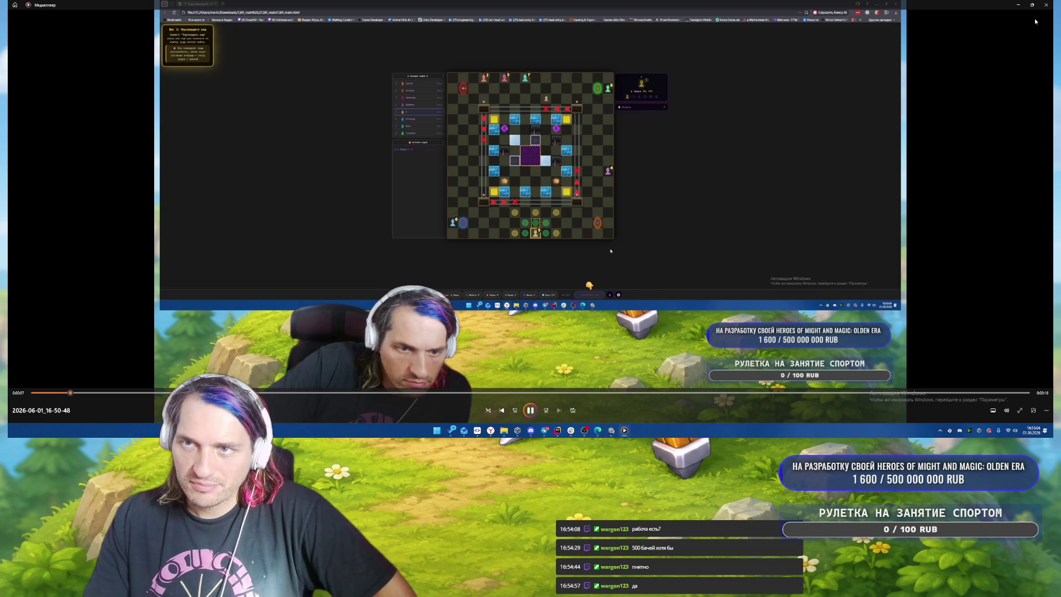
{"action": "key", "text": "alt+Tab"}
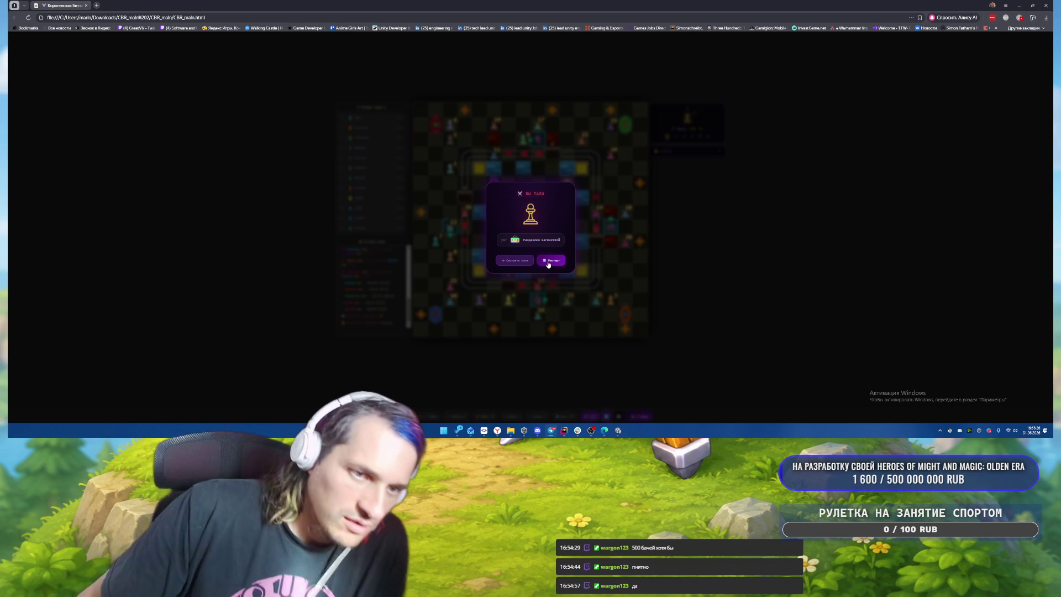
Step: Dismiss the 'Вы пали' defeat message with 'Смотреть поле', then close the chess game's tab
{"action": "left_click", "coordinate": [512, 263]}
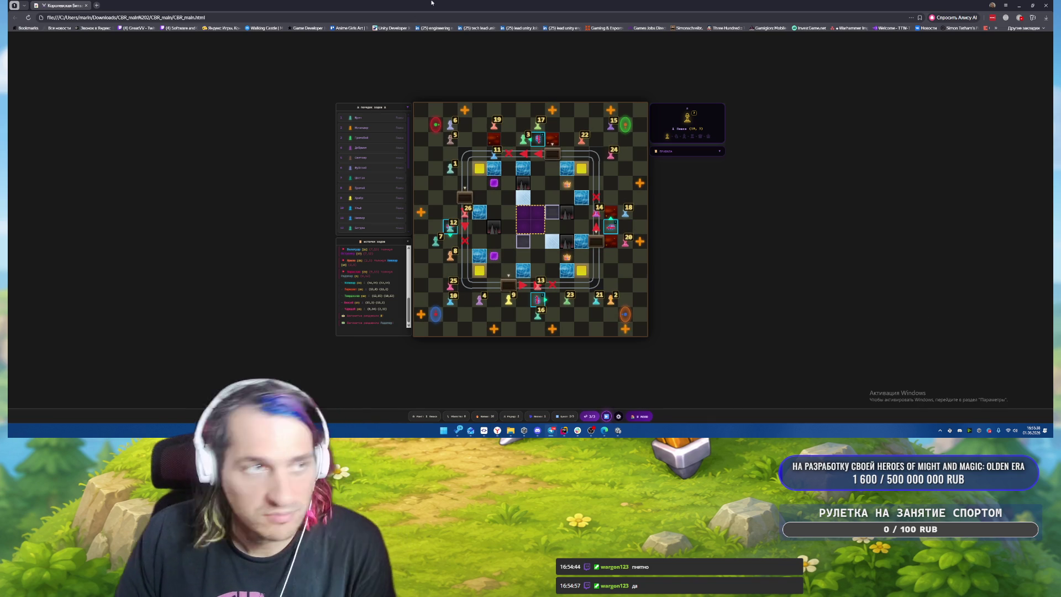
{"action": "key", "text": "ctrl+w"}
Step: Close the browser window and clear Unity's Console of its 50 messages and 17 warnings
{"action": "left_click", "coordinate": [1053, 2]}
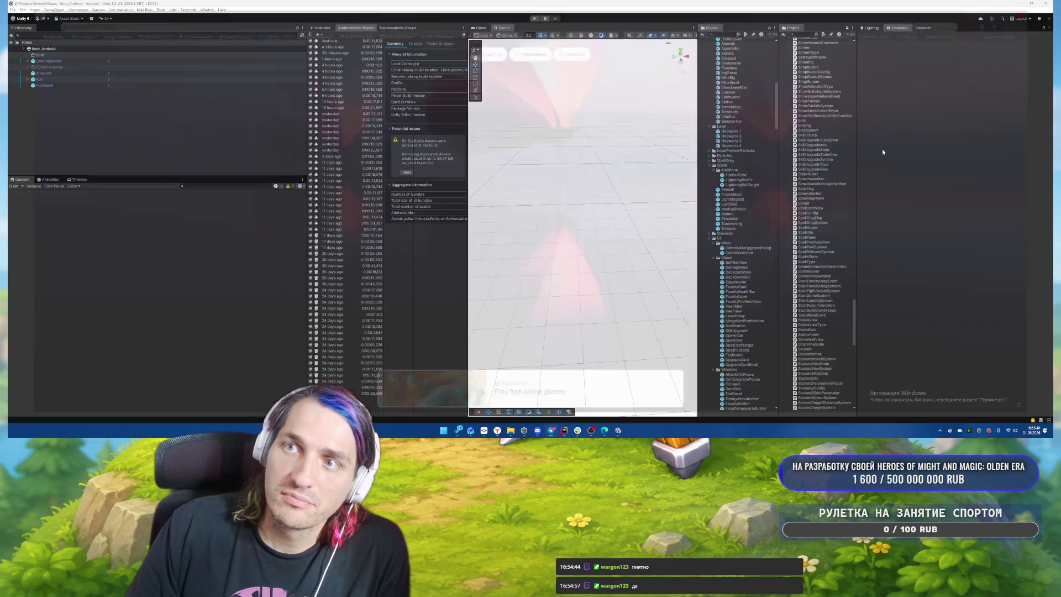
{"action": "left_click", "coordinate": [12, 186]}
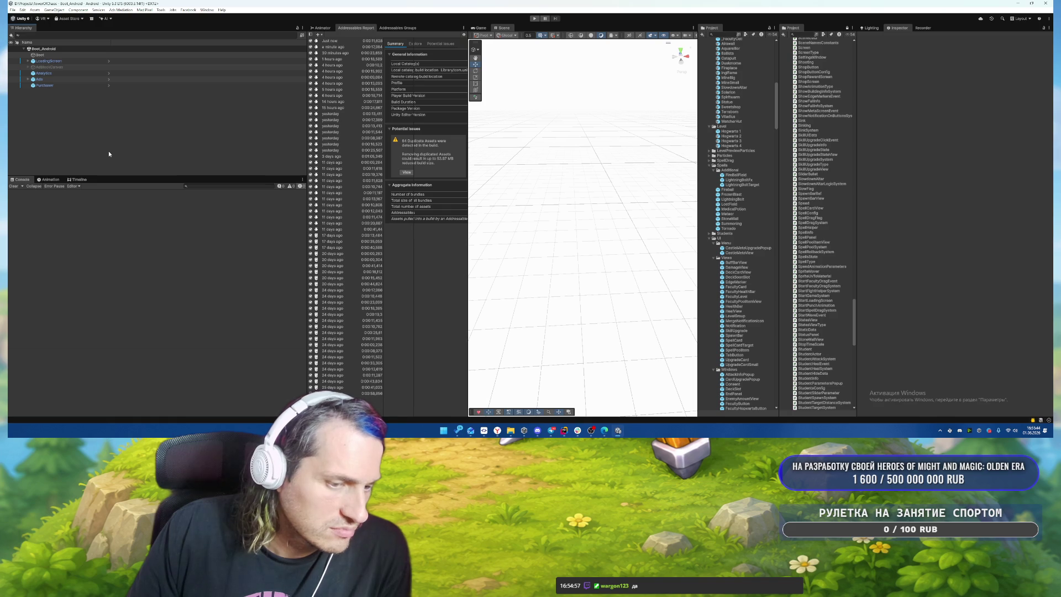
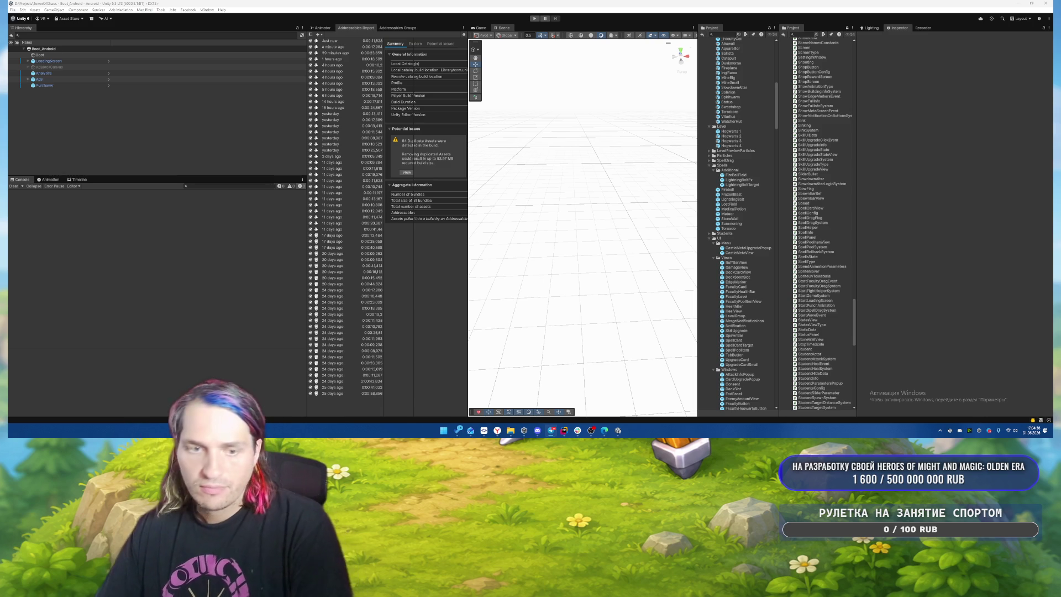
Step: Tell Rider's AI assistant 'не помогло' and review its dithering and 32-bit buffer changes
{"action": "left_click", "coordinate": [564, 430]}
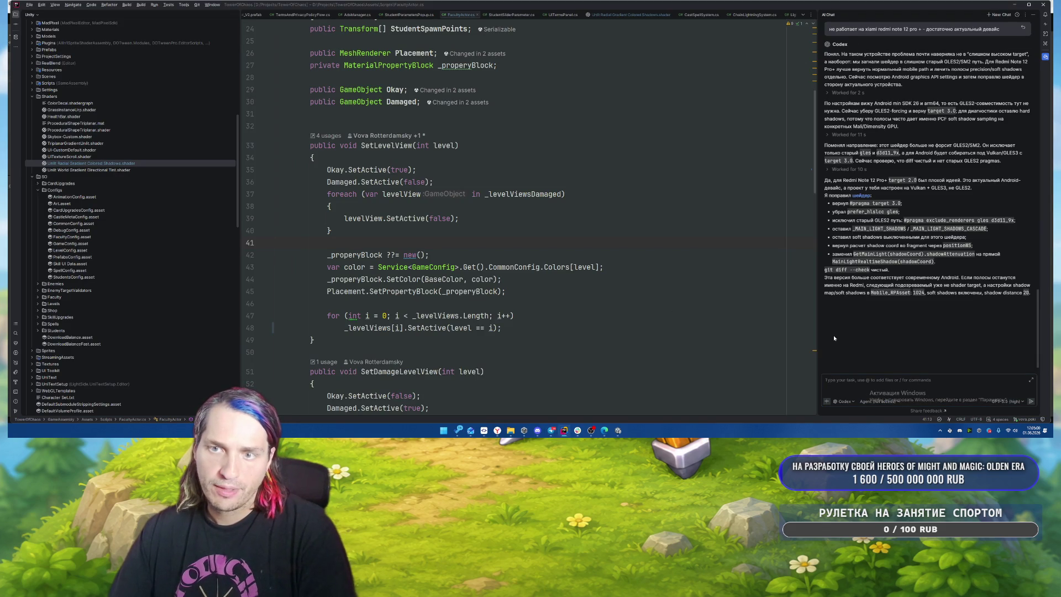
{"action": "left_click", "coordinate": [884, 385]}
{"action": "type", "text": "не помогло"}
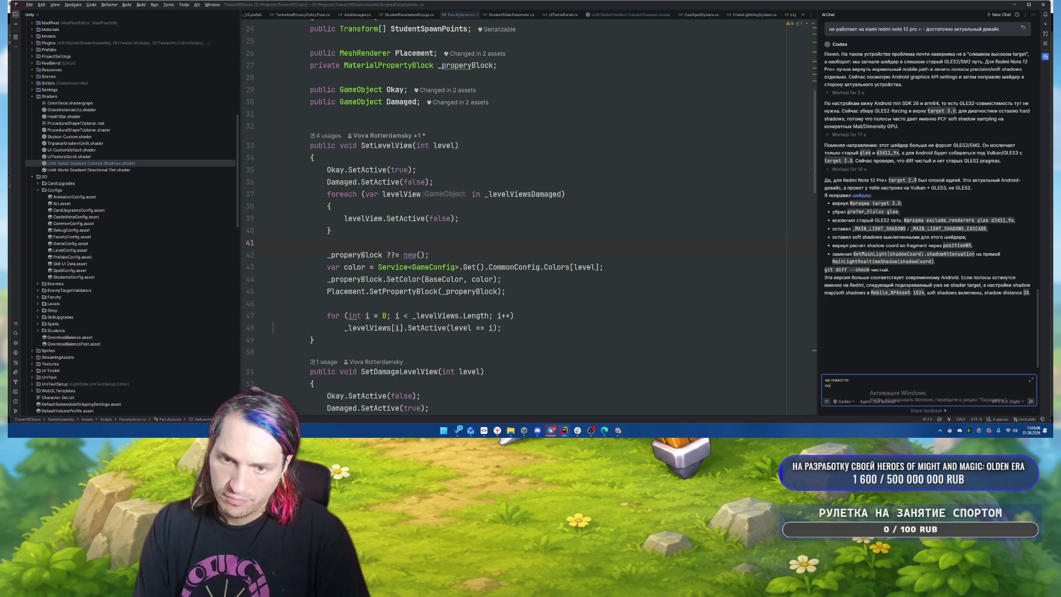
{"action": "key", "text": "Return"}
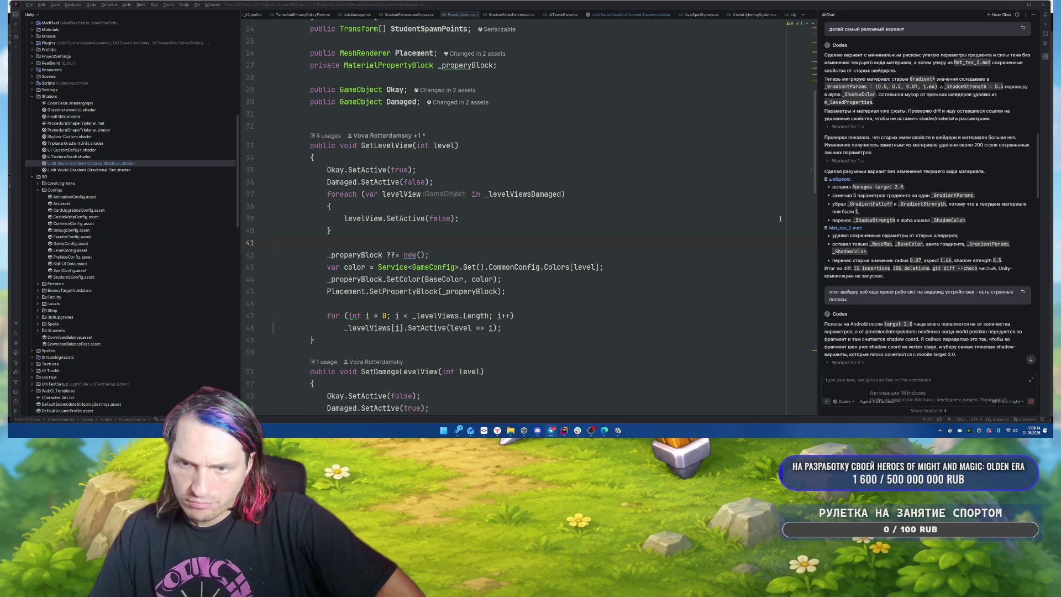
{"action": "scroll", "coordinate": [949, 209], "scroll_direction": "down", "scroll_amount": 10}
{"action": "scroll", "coordinate": [948, 208], "scroll_direction": "down", "scroll_amount": 2}
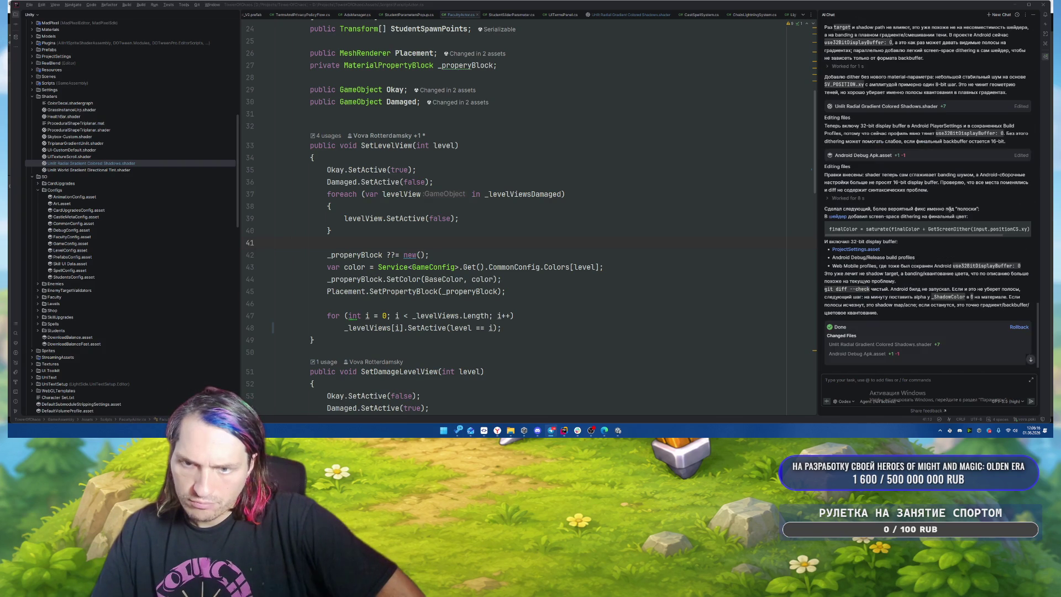
{"action": "left_click", "coordinate": [617, 429]}
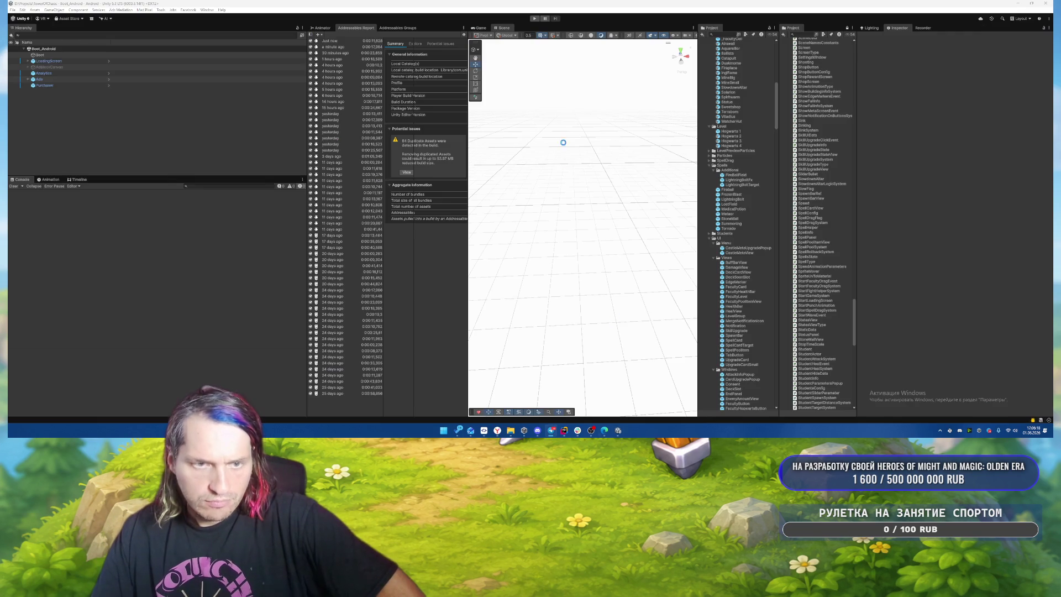
Step: Run the game, enter forest level 1-2, and place buildings beside the castle
{"action": "left_click", "coordinate": [535, 19]}
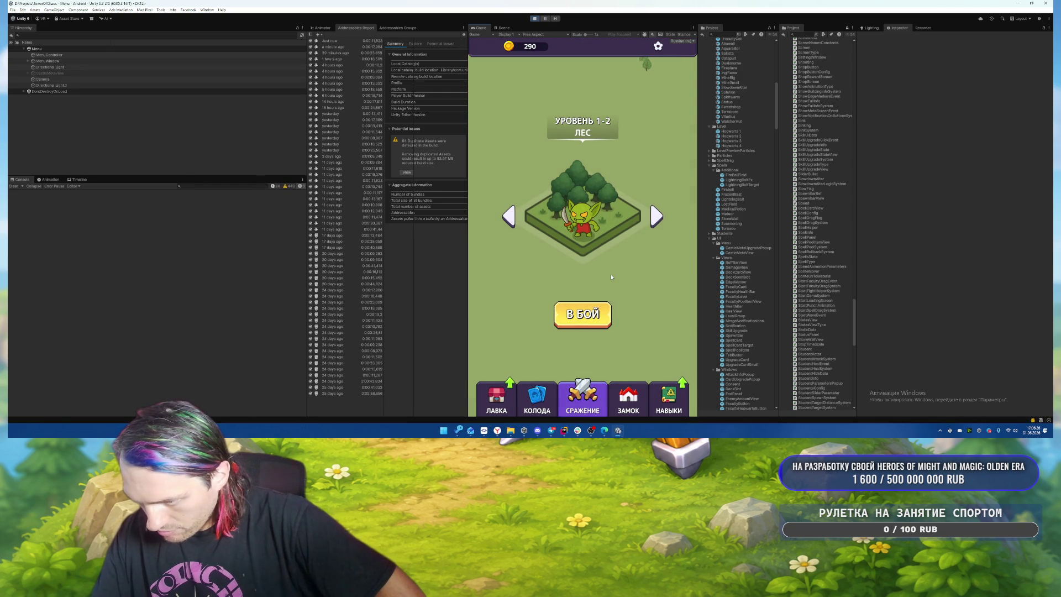
{"action": "left_click", "coordinate": [582, 313]}
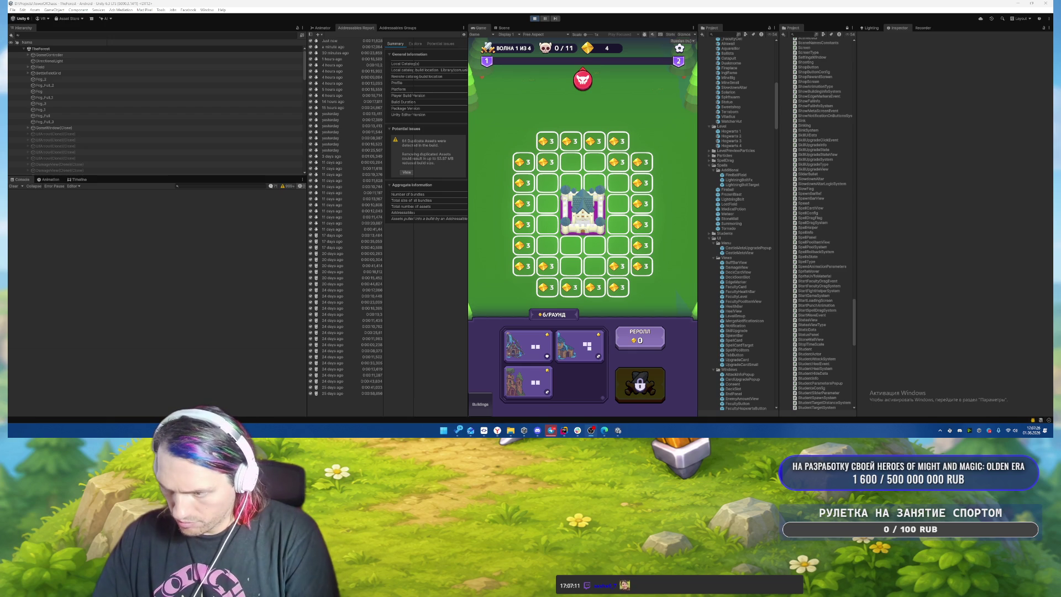
{"action": "left_click_drag", "start_coordinate": [579, 345], "coordinate": [608, 177]}
{"action": "left_click_drag", "start_coordinate": [569, 348], "coordinate": [574, 228]}
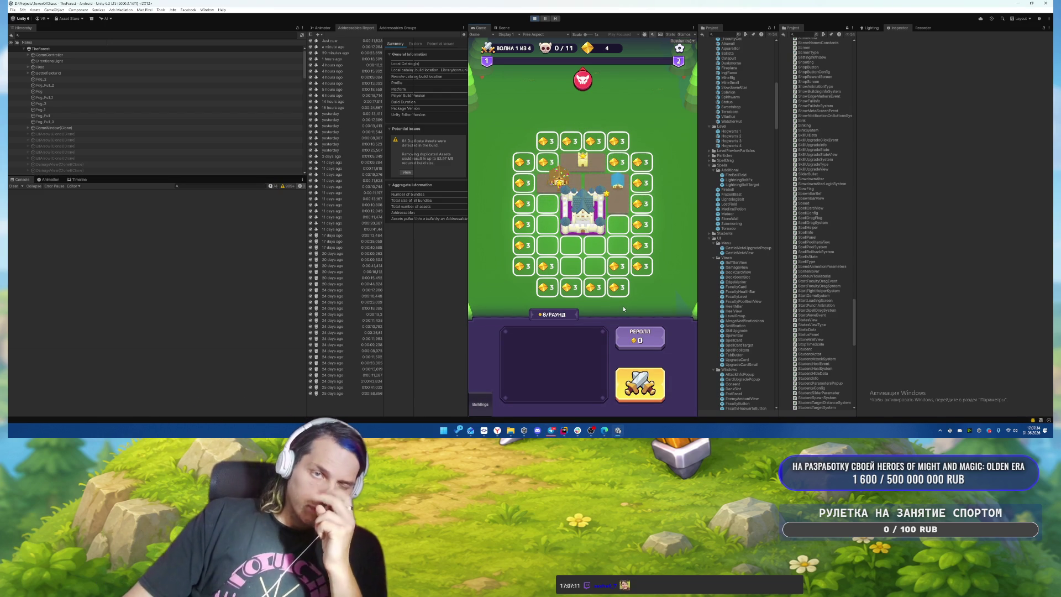
Step: Reposition a building, place the second one, launch the first wave, then stop play
{"action": "mouse_move", "coordinate": [558, 180]}
{"action": "left_mouse_down"}
{"action": "mouse_move", "coordinate": [585, 269]}
{"action": "mouse_move", "coordinate": [587, 252]}
{"action": "mouse_move", "coordinate": [605, 246]}
{"action": "left_mouse_up"}
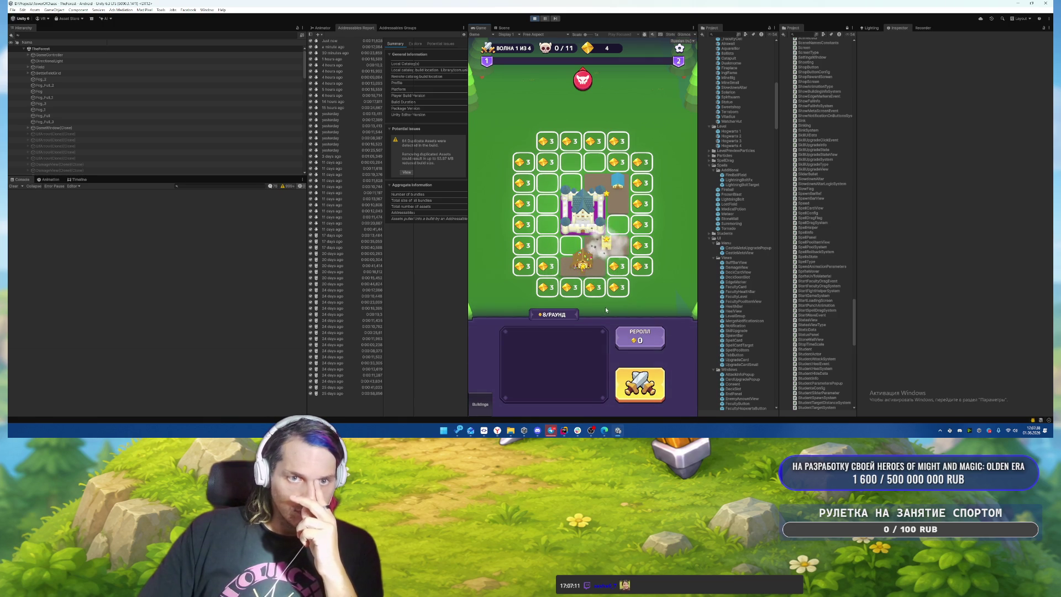
{"action": "mouse_move", "coordinate": [576, 347]}
{"action": "left_mouse_down"}
{"action": "mouse_move", "coordinate": [564, 177]}
{"action": "mouse_move", "coordinate": [583, 163]}
{"action": "mouse_move", "coordinate": [561, 187]}
{"action": "mouse_move", "coordinate": [541, 185]}
{"action": "mouse_move", "coordinate": [569, 231]}
{"action": "mouse_move", "coordinate": [559, 246]}
{"action": "left_mouse_up"}
{"action": "left_click", "coordinate": [638, 385]}
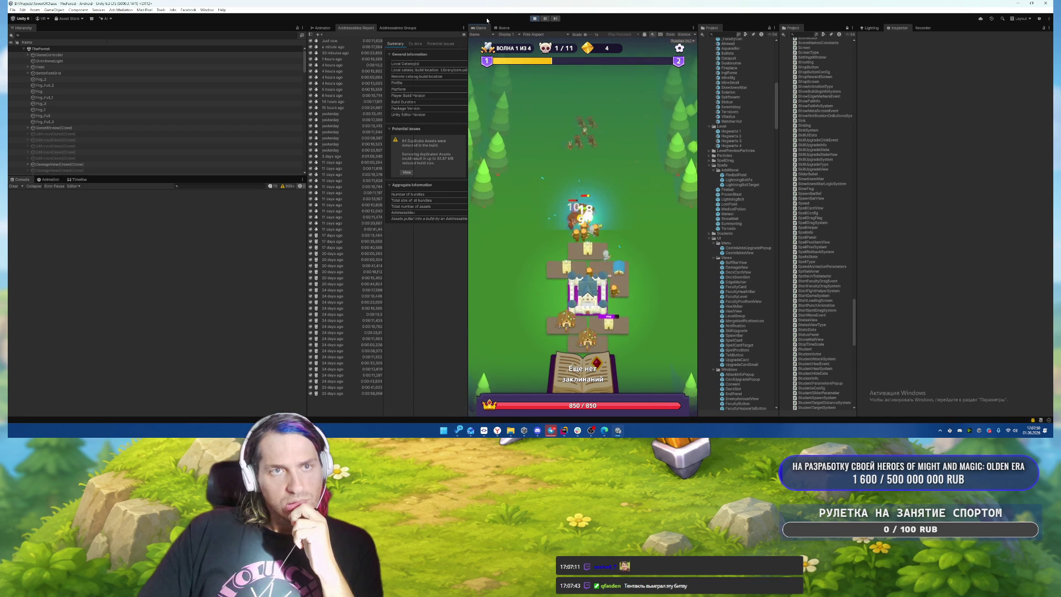
{"action": "left_click", "coordinate": [533, 19]}
Step: Open the Unlit Radial Gradient Colored Shadows shader from the AI's changed files to review the dither code
{"action": "left_click", "coordinate": [562, 433]}
{"action": "left_click", "coordinate": [958, 244]}
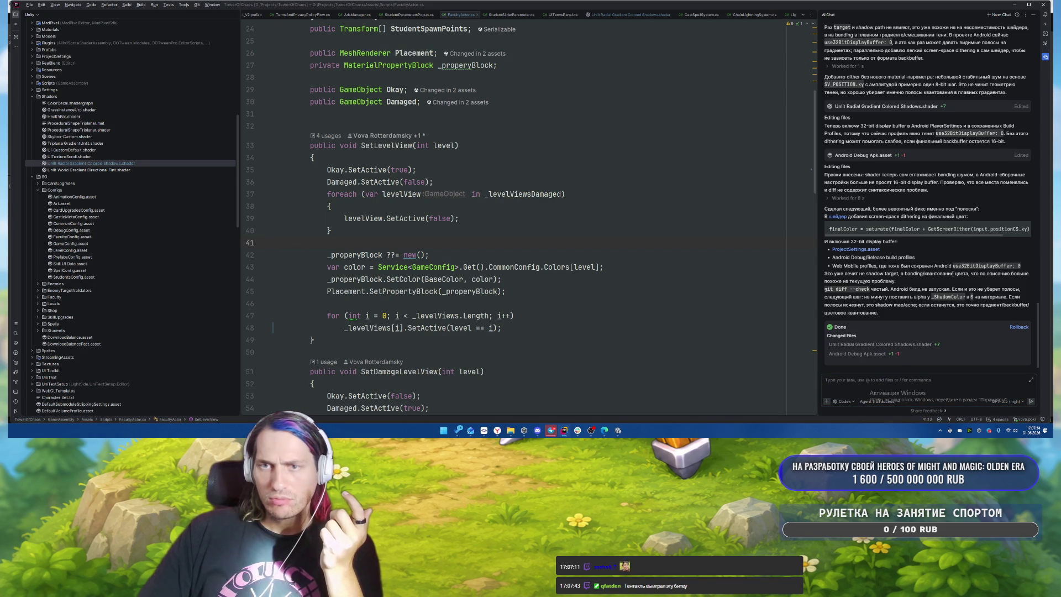
{"action": "scroll", "coordinate": [945, 232], "scroll_direction": "up", "scroll_amount": 3}
{"action": "scroll", "coordinate": [934, 166], "scroll_direction": "down", "scroll_amount": 3}
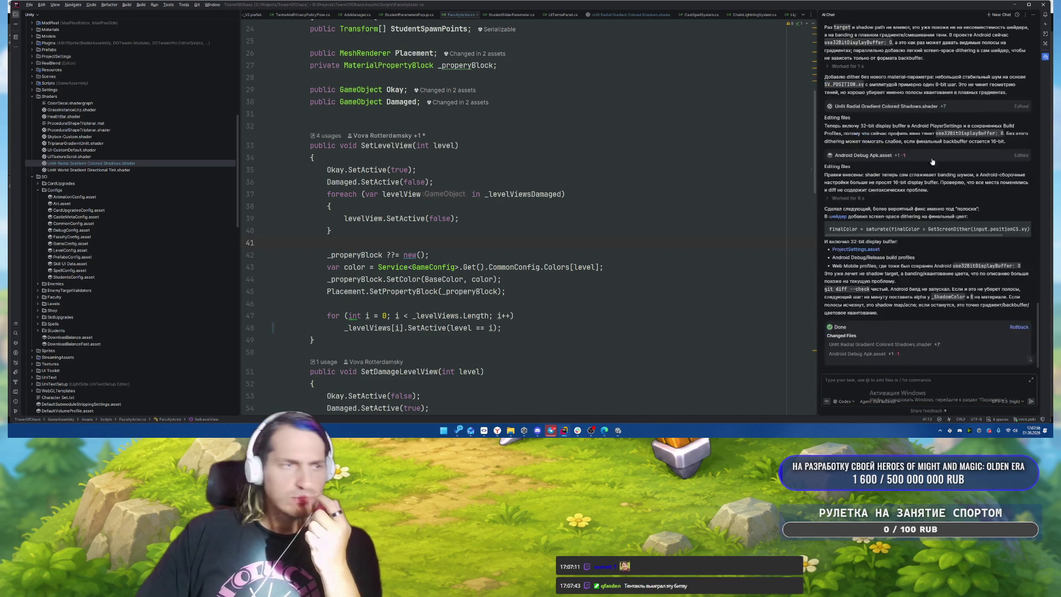
{"action": "double_click", "coordinate": [110, 163]}
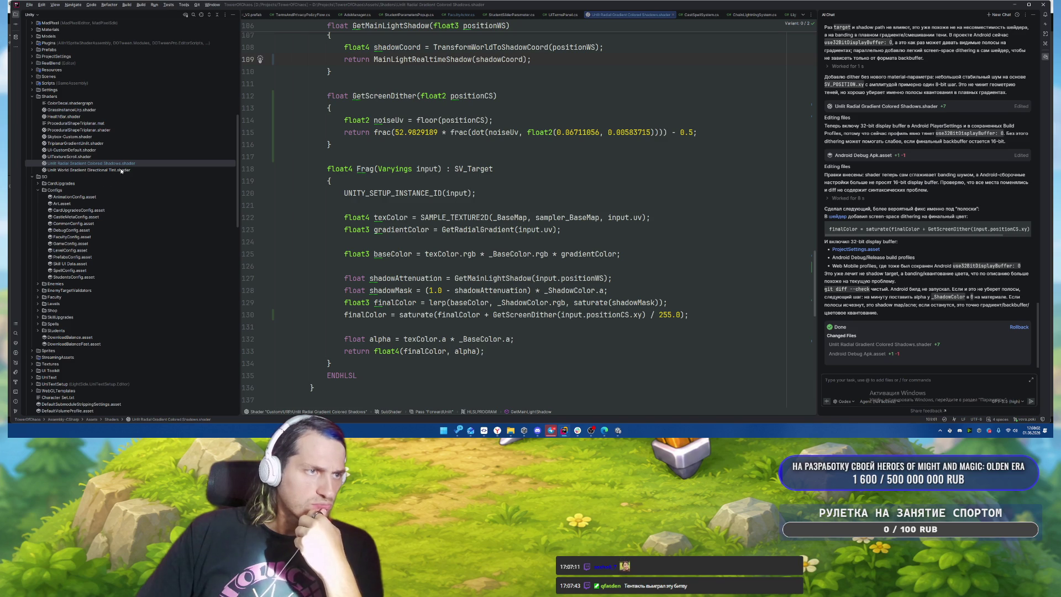
{"action": "key", "text": "alt+Tab"}
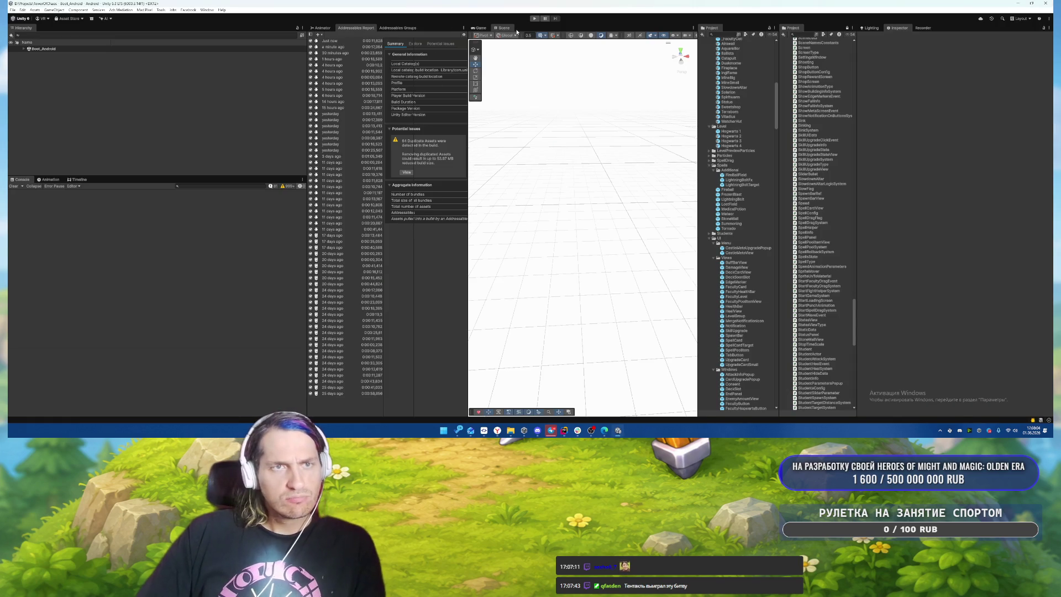
Step: Search the Project for 'forest' and open TheForest scene
{"action": "left_click", "coordinate": [814, 34]}
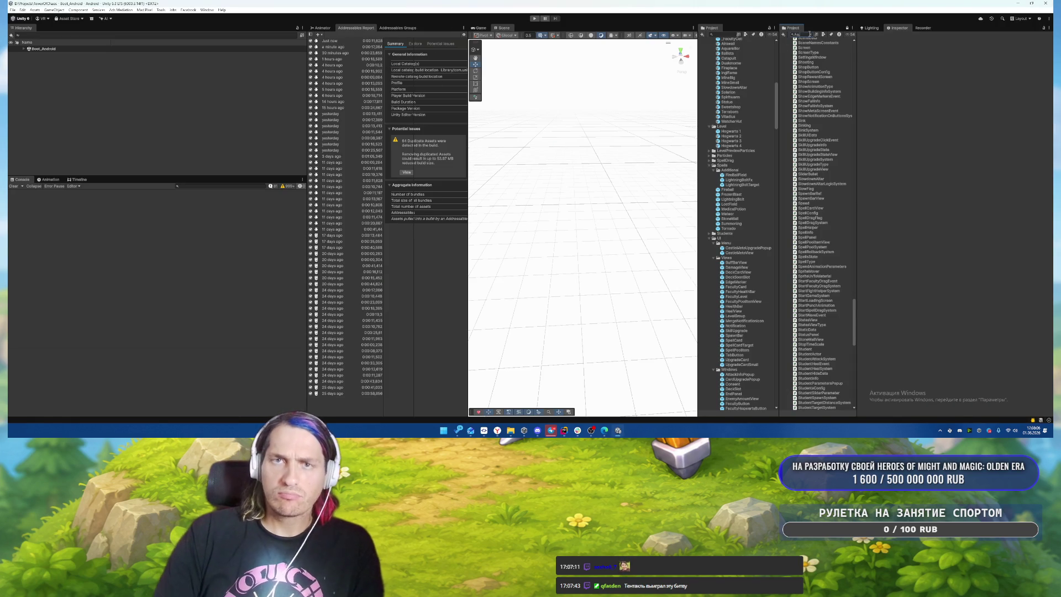
{"action": "type", "text": "forest"}
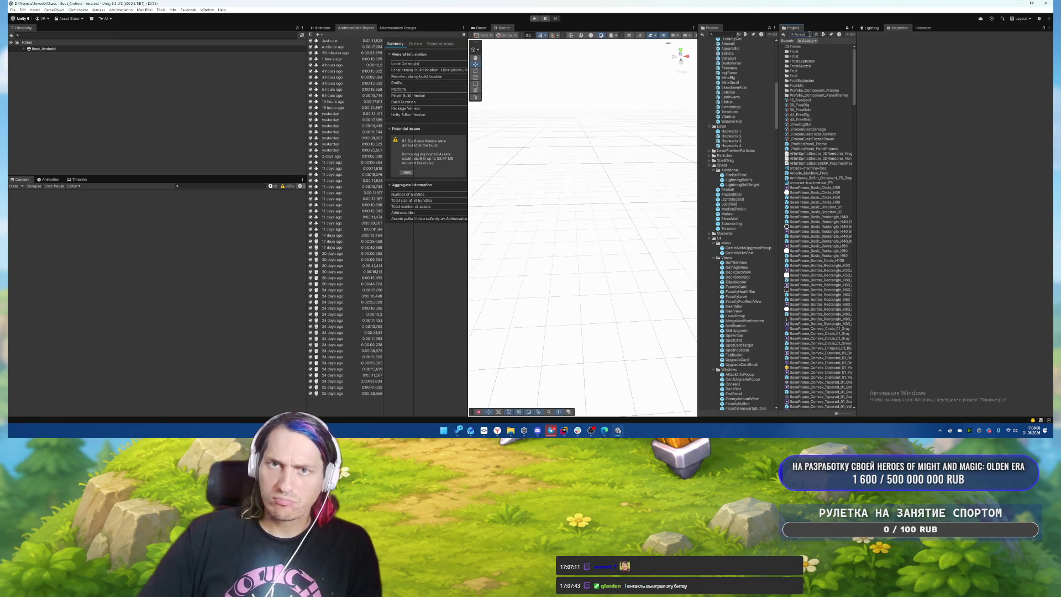
{"action": "scroll", "coordinate": [817, 143], "scroll_direction": "down", "scroll_amount": 5}
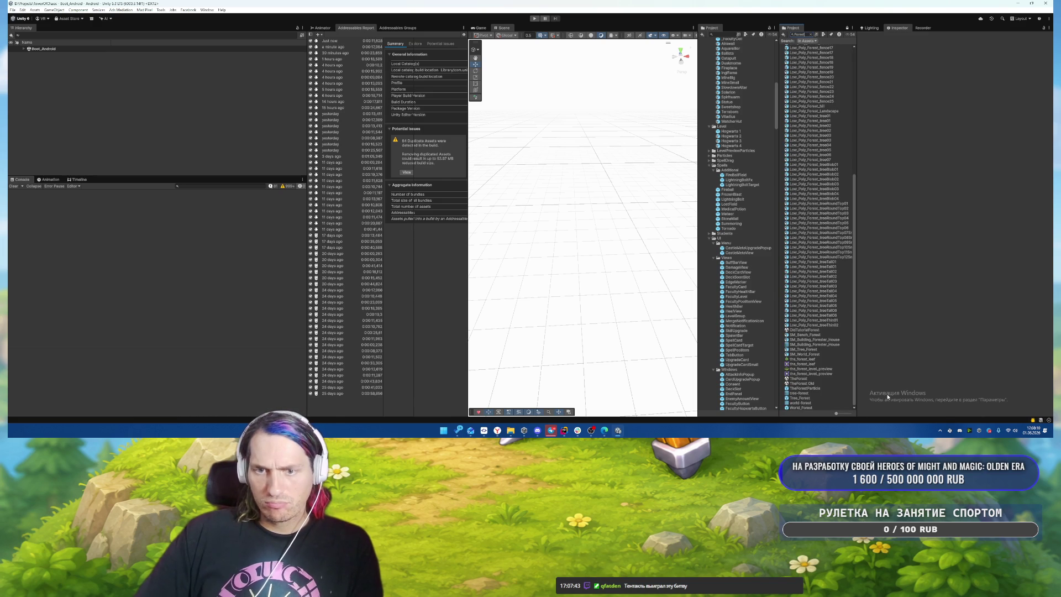
{"action": "left_click", "coordinate": [798, 379]}
{"action": "double_click", "coordinate": [796, 379]}
Step: Select the ground plane Plane.008 and review its material's shader code in Rider
{"action": "mouse_move", "coordinate": [526, 224]}
{"action": "left_mouse_down"}
{"action": "mouse_move", "coordinate": [489, 259]}
{"action": "mouse_move", "coordinate": [556, 265]}
{"action": "mouse_move", "coordinate": [552, 243]}
{"action": "left_mouse_up"}
{"action": "left_click", "coordinate": [552, 242]}
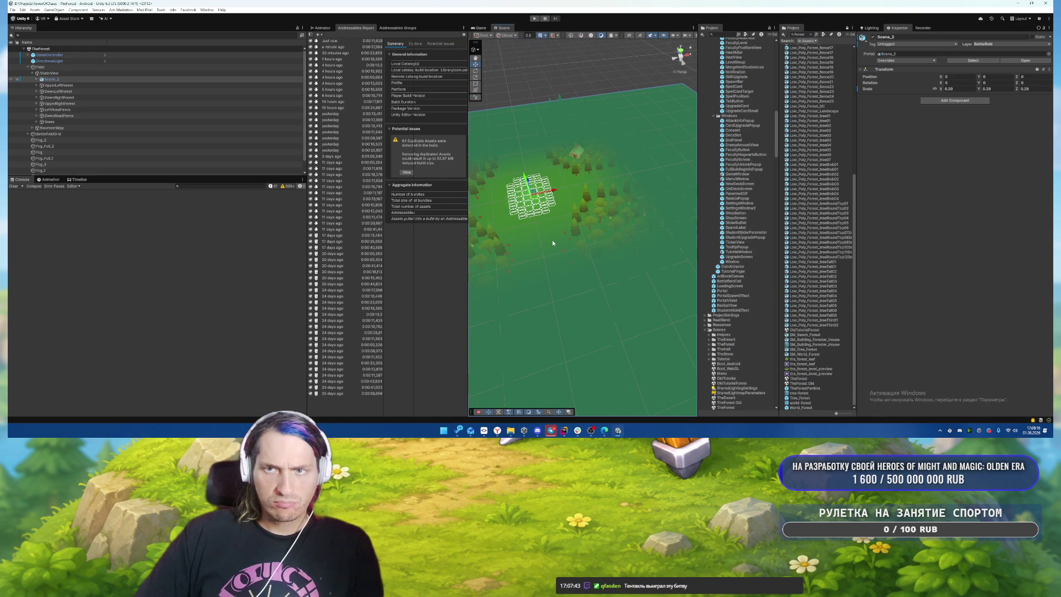
{"action": "left_click", "coordinate": [552, 242]}
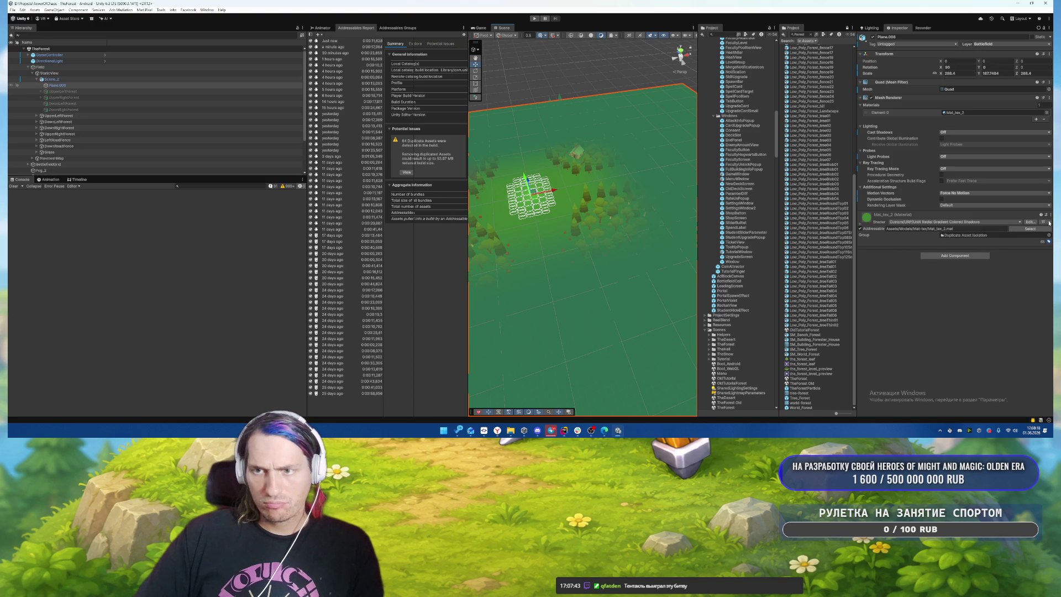
{"action": "left_click", "coordinate": [1030, 221]}
{"action": "scroll", "coordinate": [605, 270], "scroll_direction": "down", "scroll_amount": 20}
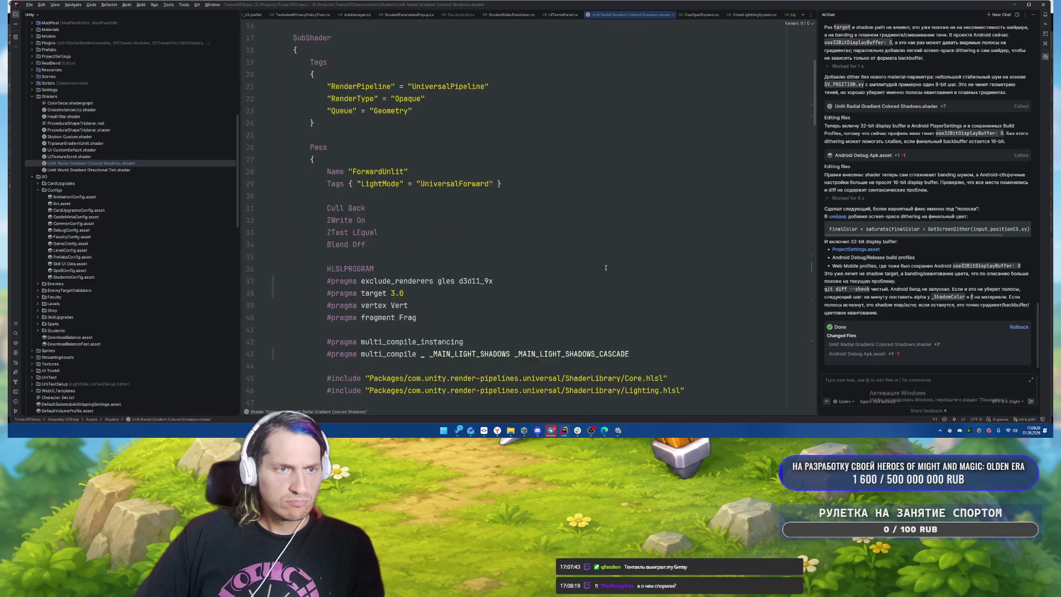
{"action": "scroll", "coordinate": [607, 262], "scroll_direction": "down", "scroll_amount": 6}
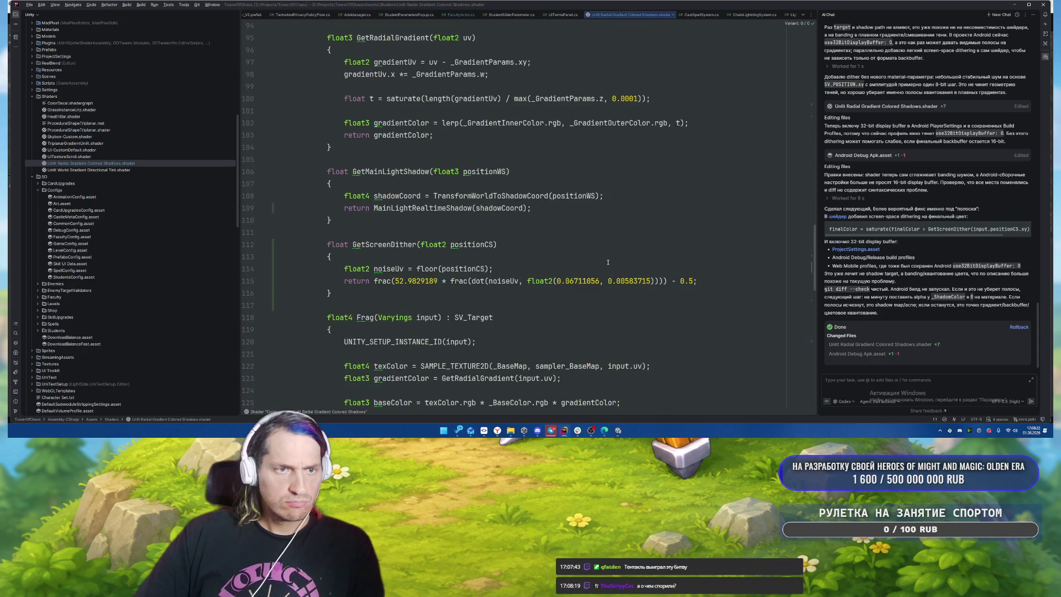
{"action": "scroll", "coordinate": [607, 262], "scroll_direction": "down", "scroll_amount": 5}
{"action": "key", "text": "alt+Tab"}
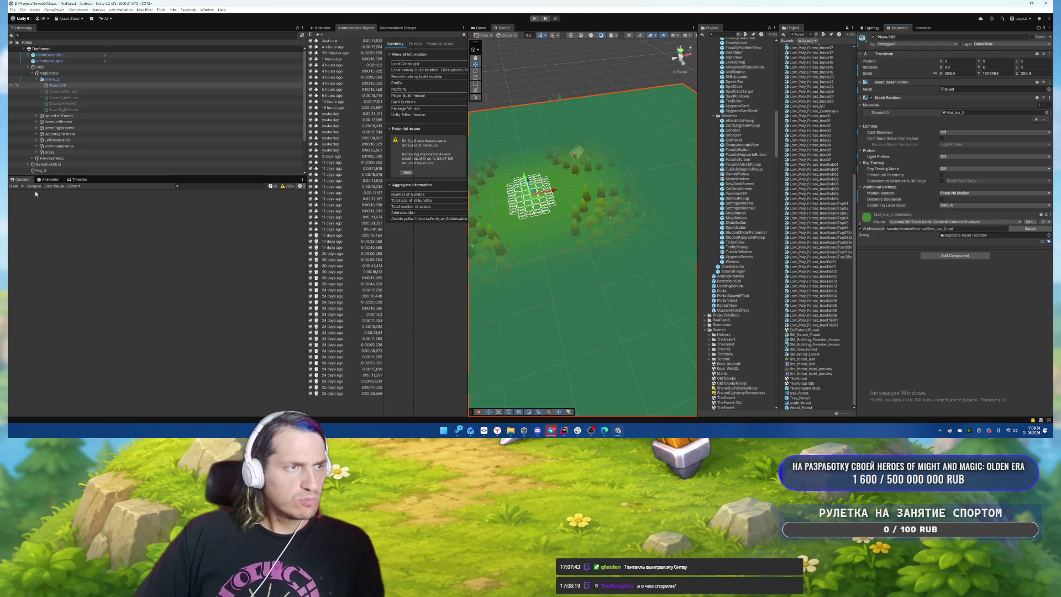
{"action": "left_click", "coordinate": [207, 10]}
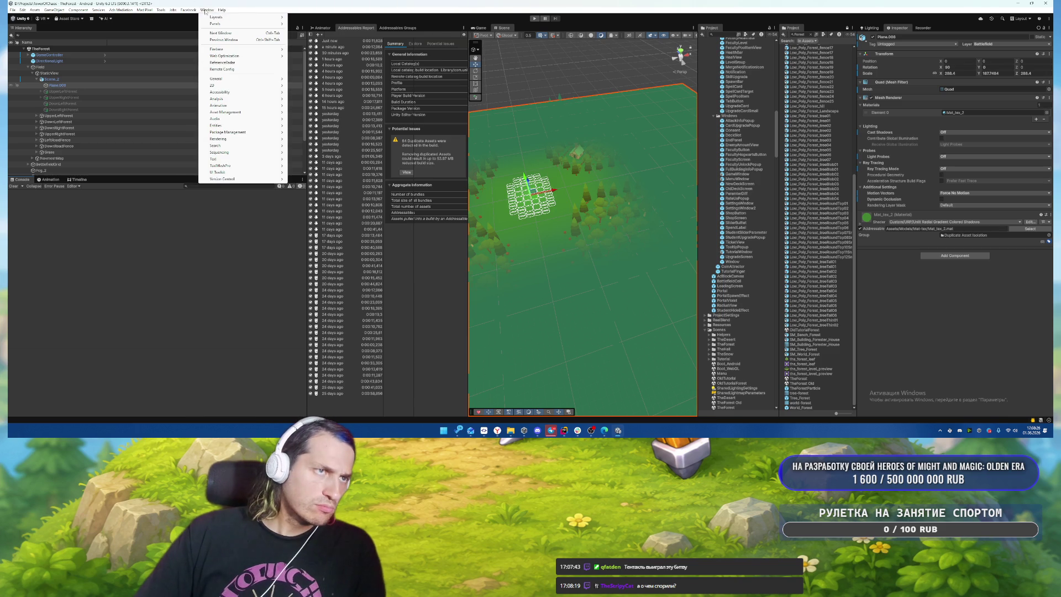
Step: Clear all of the Addressables build cache, then start Build and Run for Android
{"action": "mouse_move", "coordinate": [248, 112]}
{"action": "mouse_move", "coordinate": [317, 133]}
{"action": "left_click", "coordinate": [387, 130]}
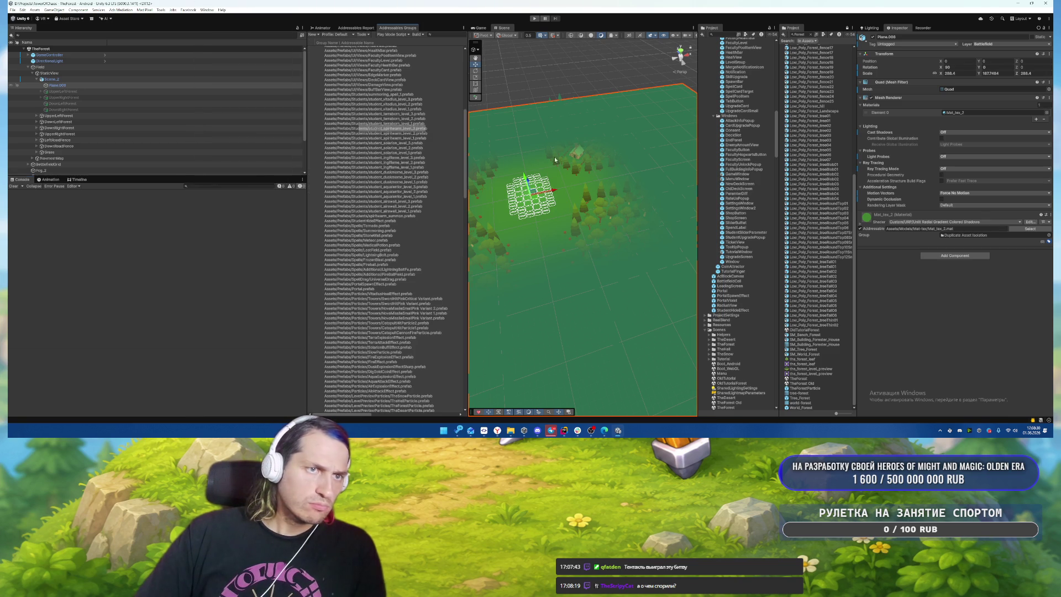
{"action": "left_click", "coordinate": [417, 35]}
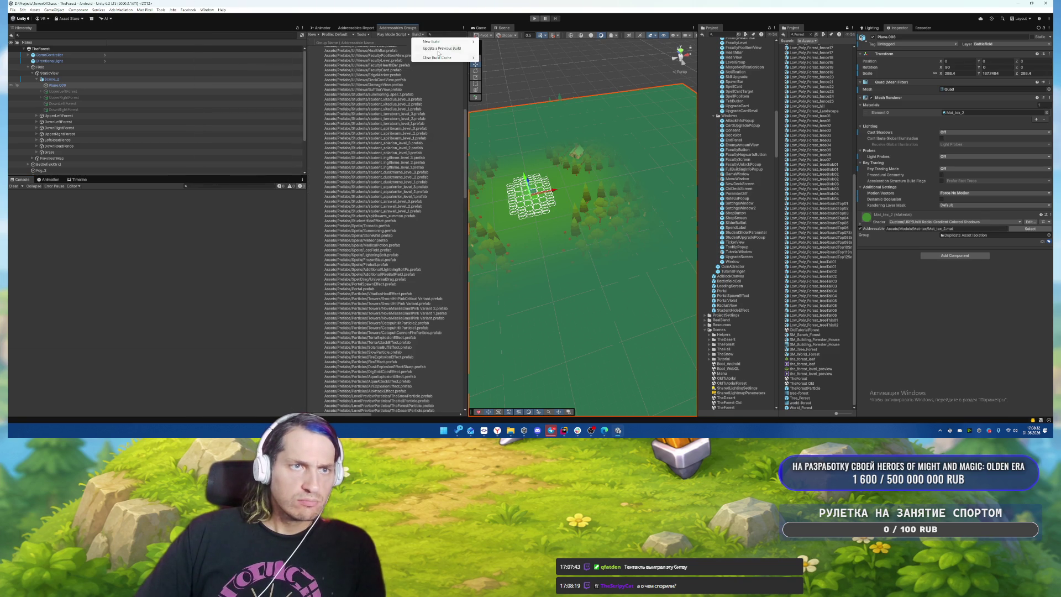
{"action": "mouse_move", "coordinate": [444, 61]}
{"action": "left_click", "coordinate": [492, 58]}
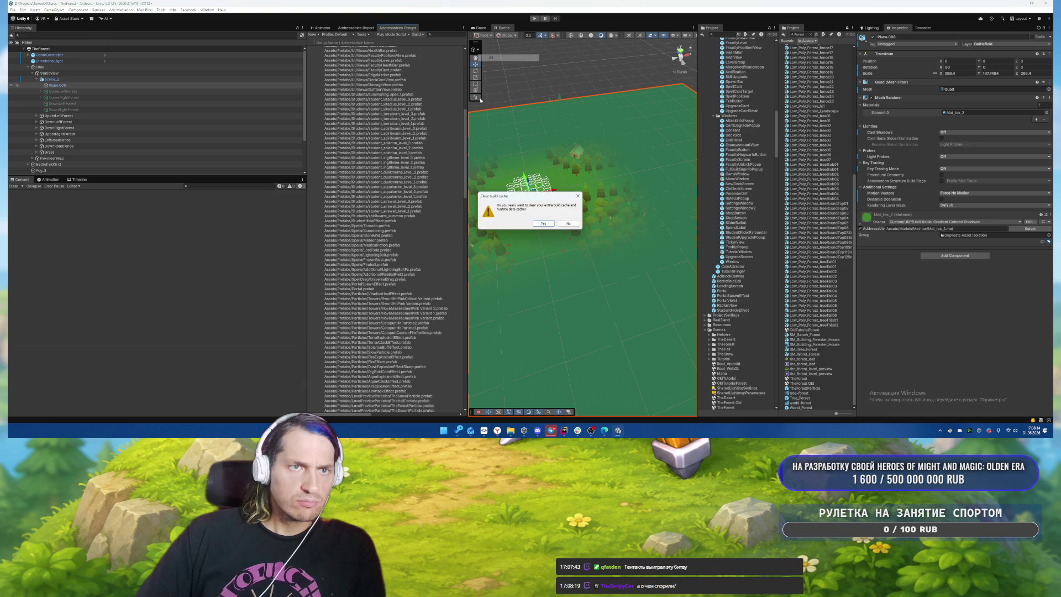
{"action": "key", "text": "Return"}
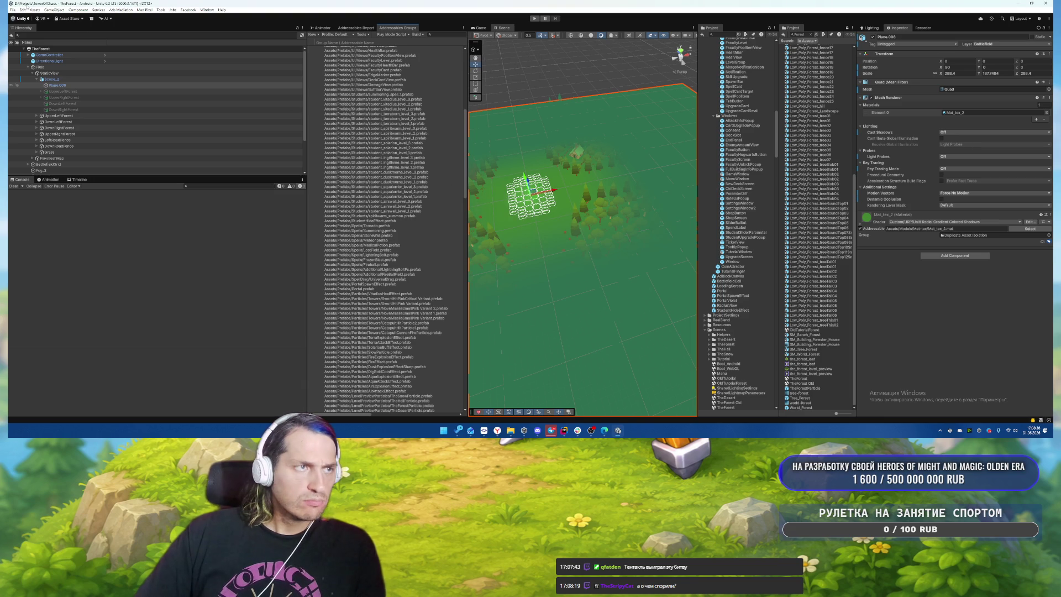
{"action": "left_click", "coordinate": [14, 10]}
{"action": "left_click", "coordinate": [33, 91]}
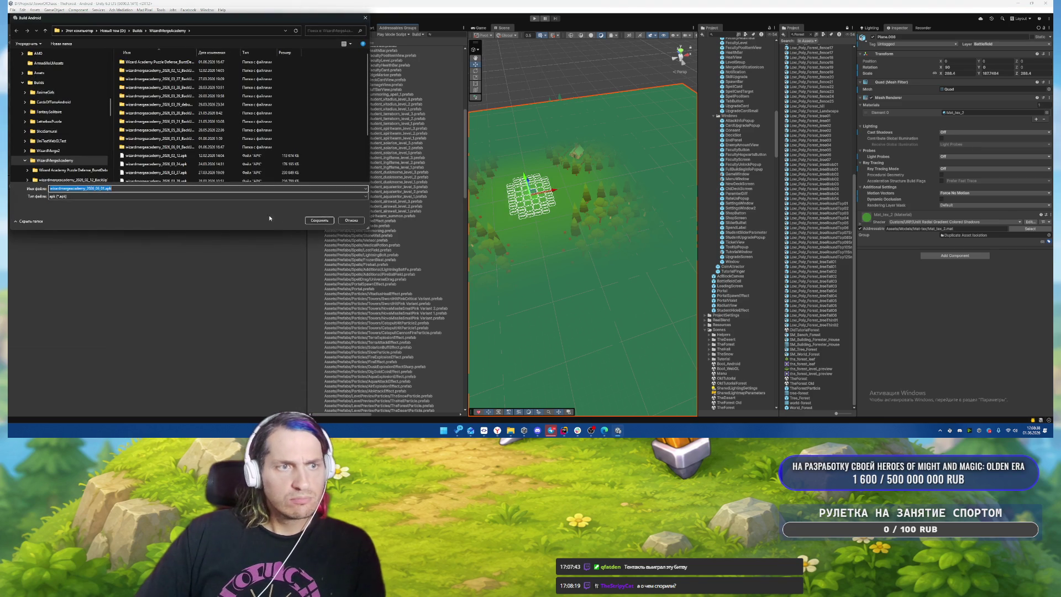
Step: Save the new .apk and dismiss the warning so the Android build proceeds
{"action": "left_click", "coordinate": [319, 221]}
{"action": "left_click", "coordinate": [544, 214]}
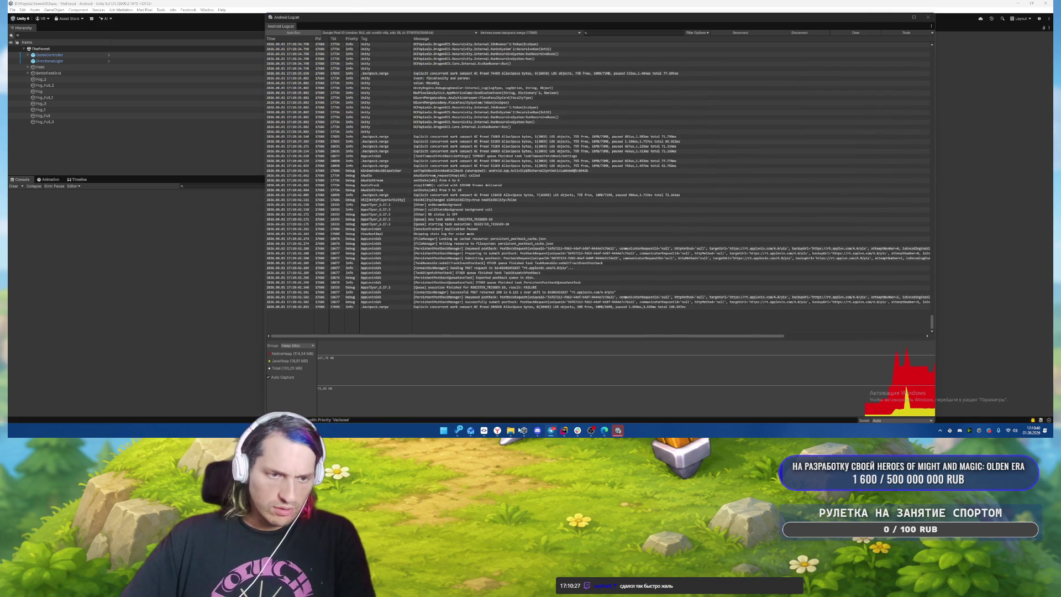
Step: Close the Android Logcat window to return to the Addressables Report
{"action": "mouse_move", "coordinate": [510, 429]}
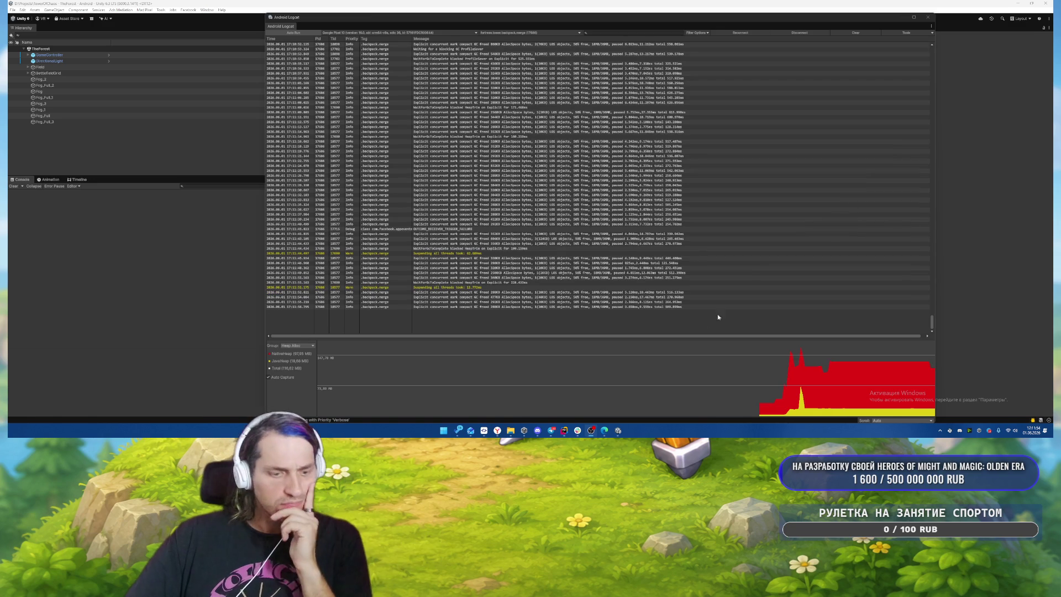
{"action": "left_click", "coordinate": [926, 19]}
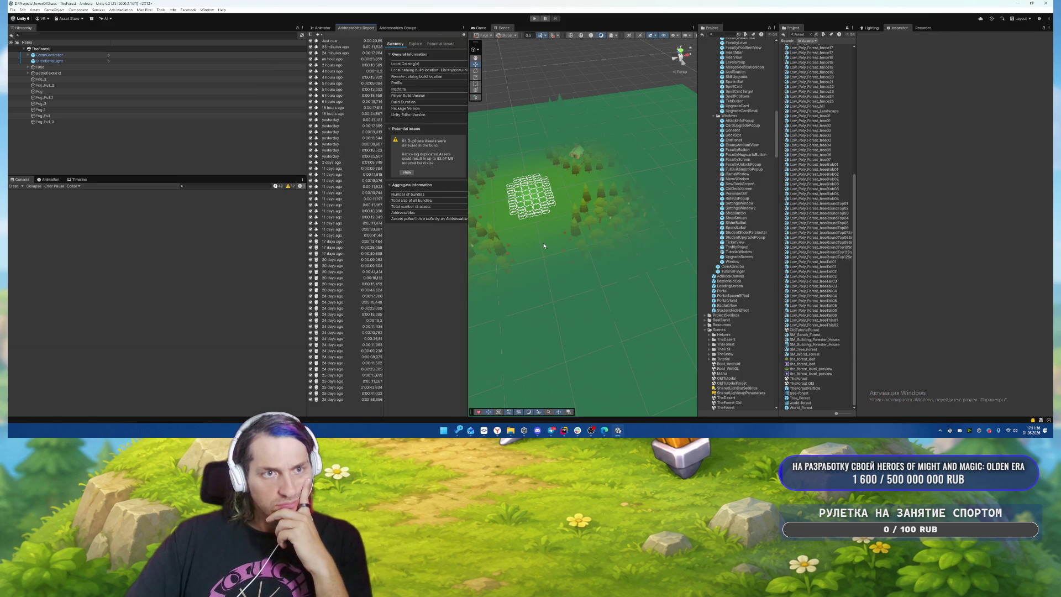
Step: Orbit the Scene view to the tile grid and select Plane.008
{"action": "mouse_move", "coordinate": [538, 237]}
{"action": "left_mouse_down"}
{"action": "mouse_move", "coordinate": [516, 231]}
{"action": "mouse_move", "coordinate": [545, 206]}
{"action": "mouse_move", "coordinate": [533, 193]}
{"action": "mouse_move", "coordinate": [518, 223]}
{"action": "left_mouse_up"}
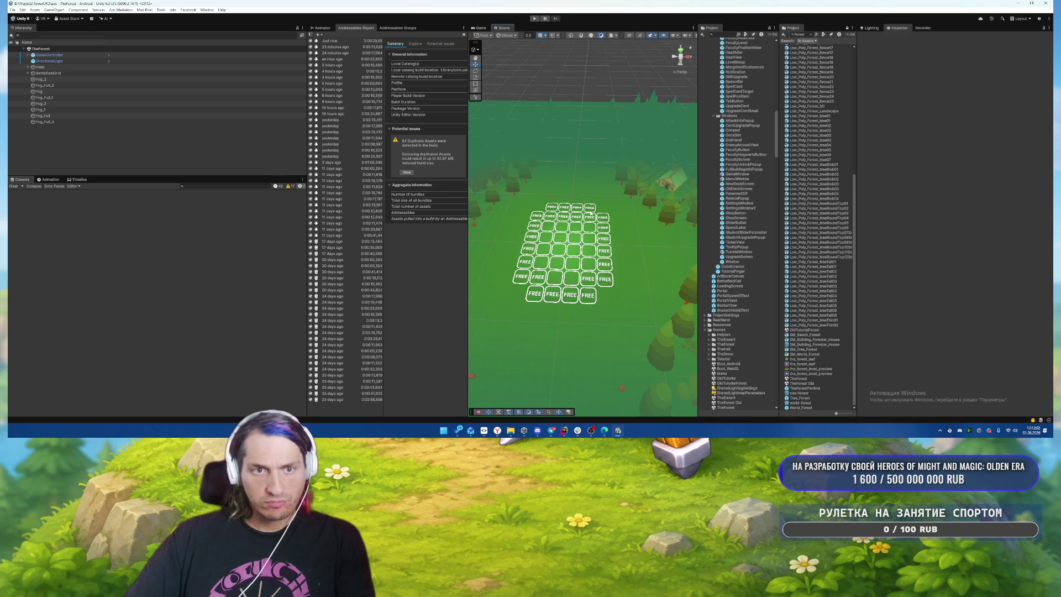
{"action": "left_click_drag", "start_coordinate": [590, 212], "coordinate": [598, 193]}
{"action": "left_click", "coordinate": [598, 192]}
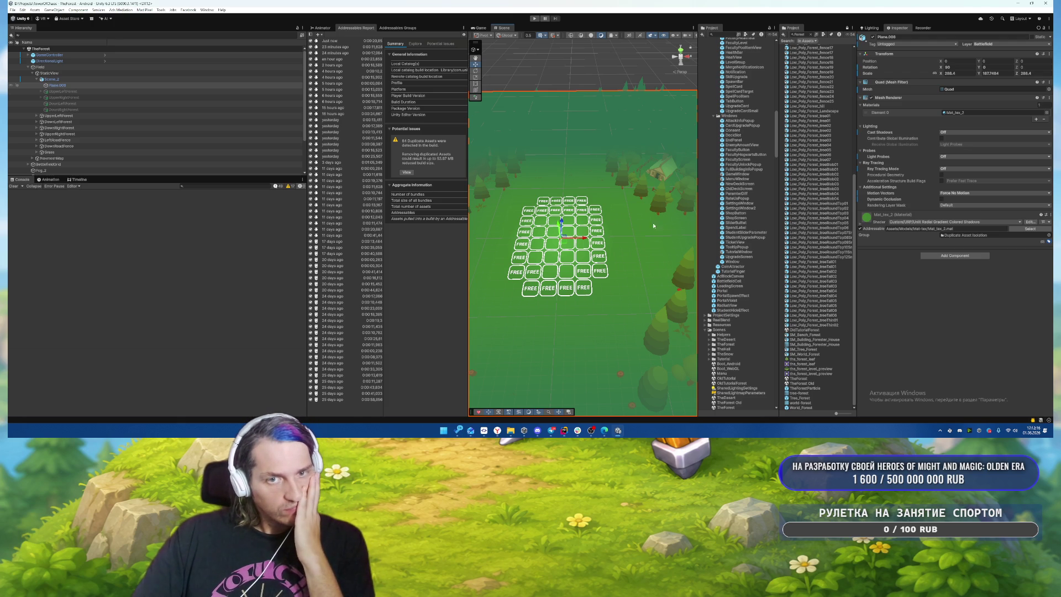
Step: Widen the Project asset list, check the shader in Rider, and enter Play mode
{"action": "left_click_drag", "start_coordinate": [696, 205], "coordinate": [652, 209]}
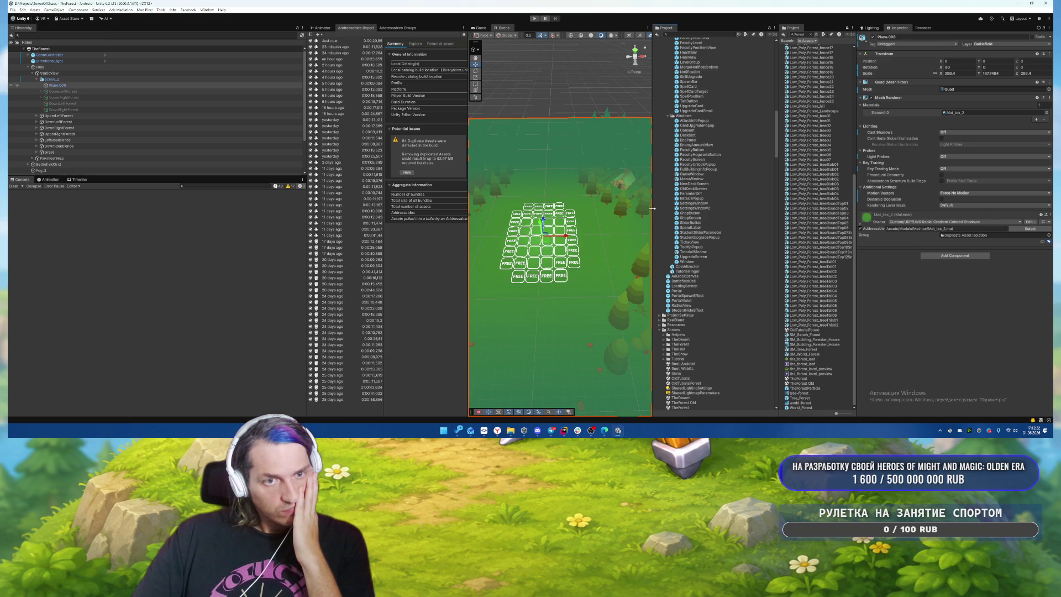
{"action": "left_click_drag", "start_coordinate": [652, 208], "coordinate": [658, 208]}
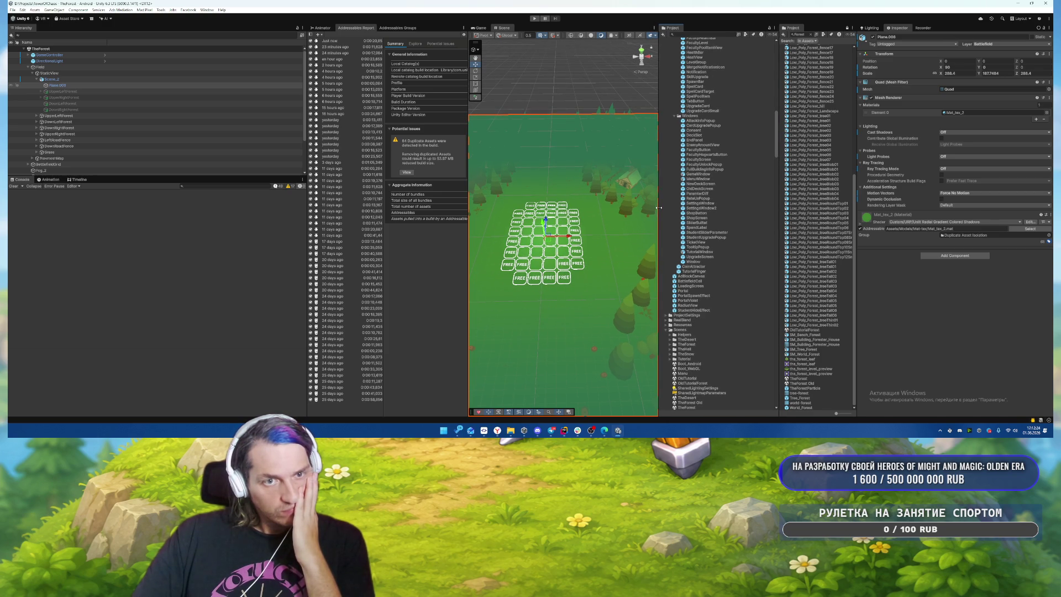
{"action": "left_click", "coordinate": [564, 429]}
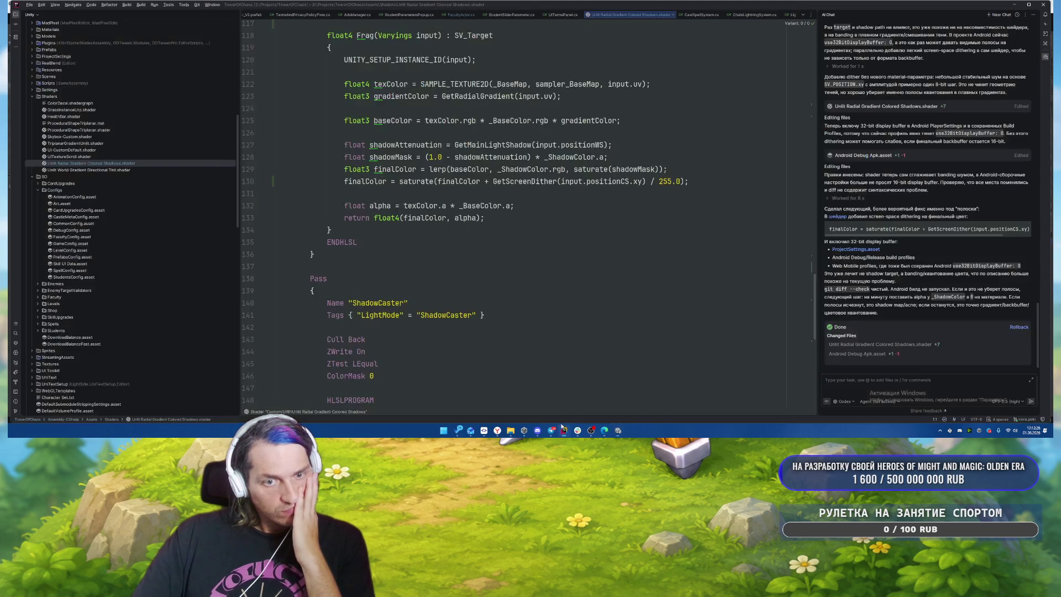
{"action": "left_click", "coordinate": [564, 430]}
{"action": "left_click", "coordinate": [533, 18]}
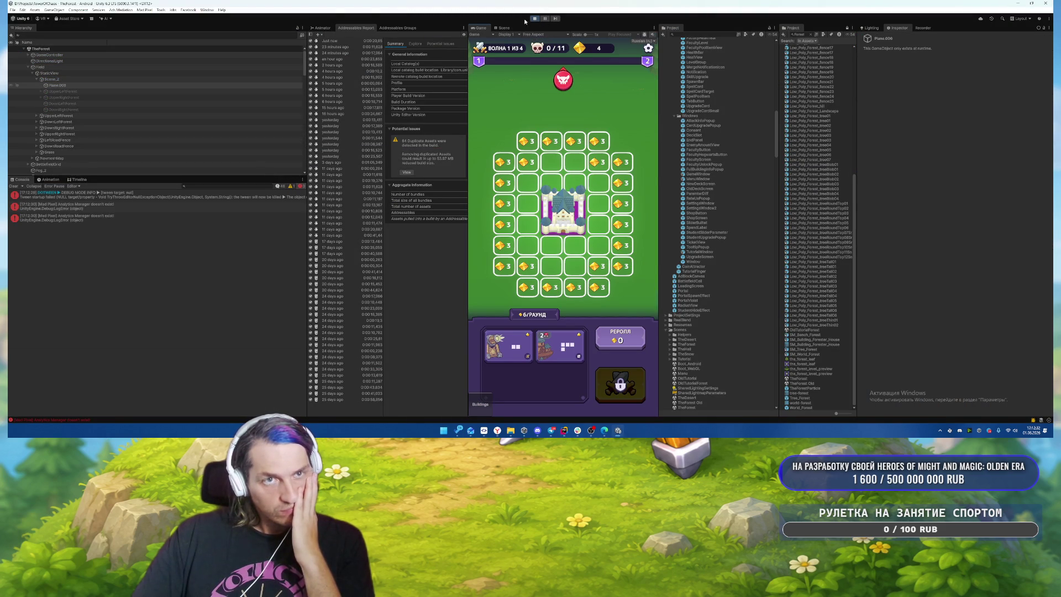
Step: Stop play, open the Boot_Android scene, and run the game from it
{"action": "left_click", "coordinate": [534, 19]}
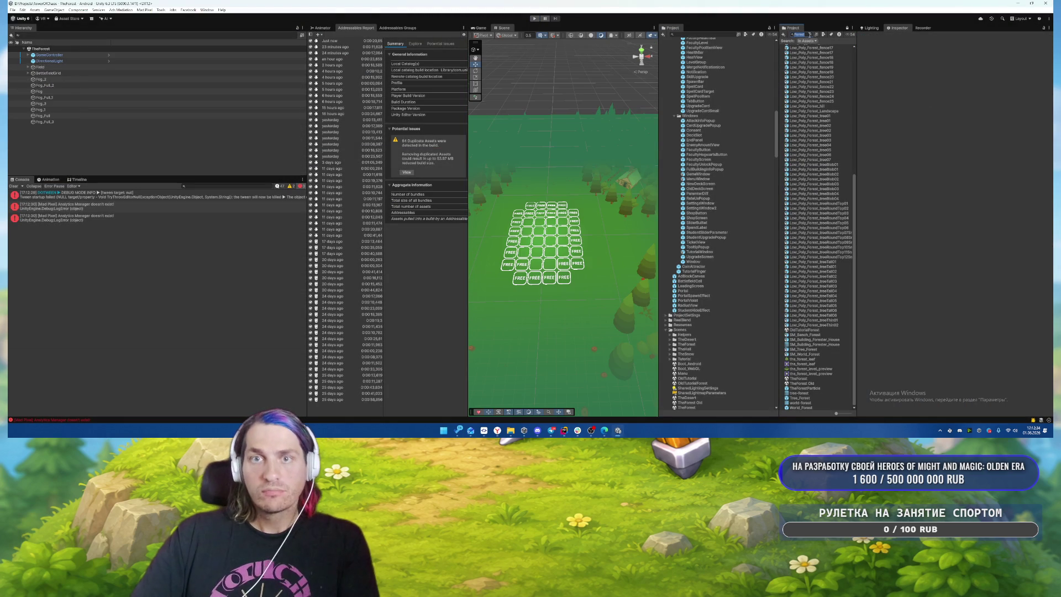
{"action": "left_click", "coordinate": [810, 35]}
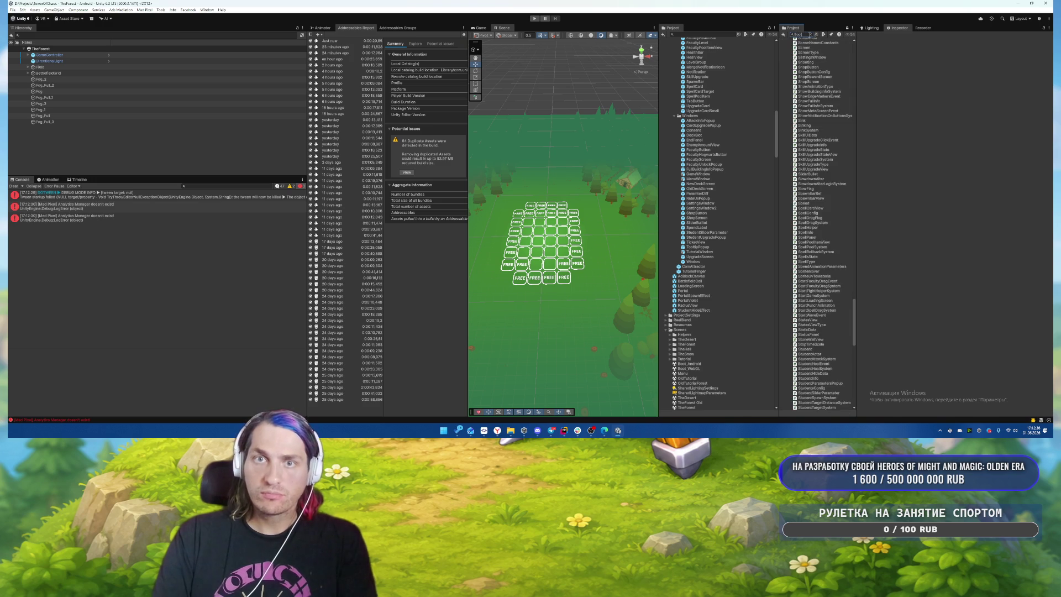
{"action": "left_click", "coordinate": [807, 46]}
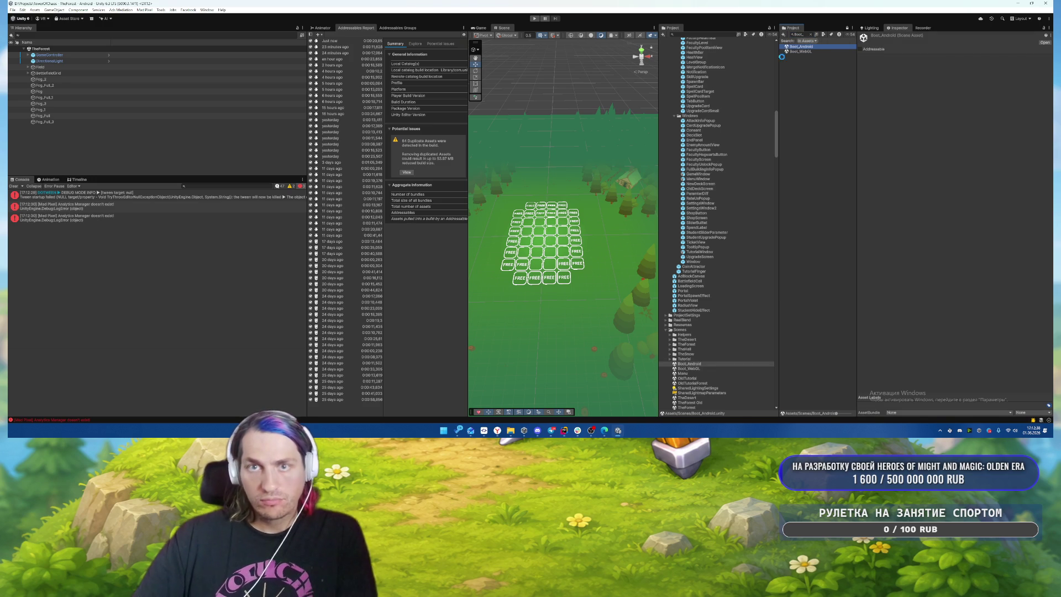
{"action": "double_click", "coordinate": [810, 46]}
{"action": "left_click", "coordinate": [533, 18]}
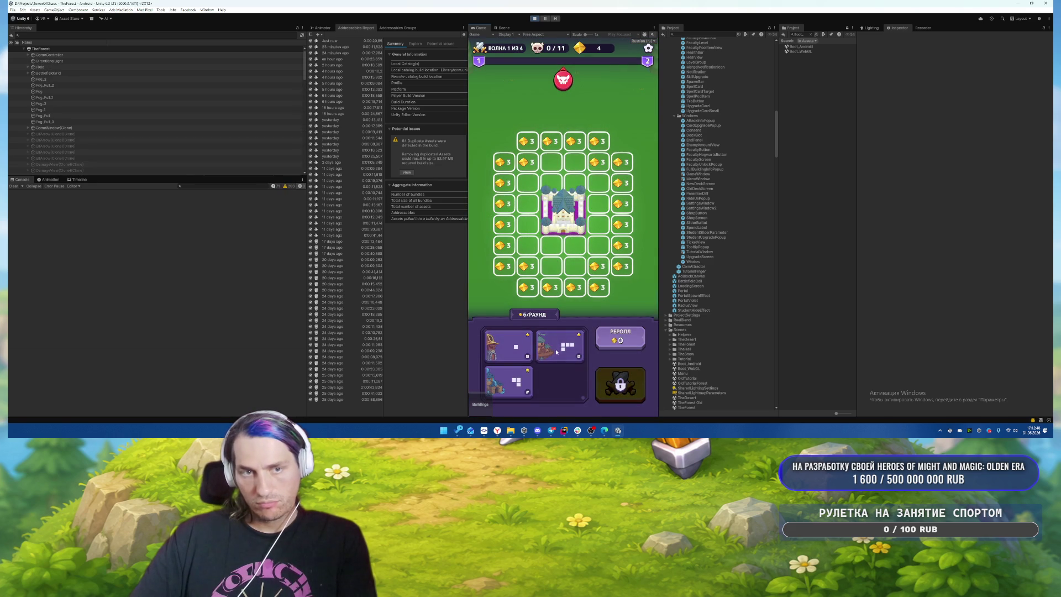
Step: Place the hand's buildings around the castle and start the battle wave
{"action": "left_click_drag", "start_coordinate": [536, 193], "coordinate": [545, 187]}
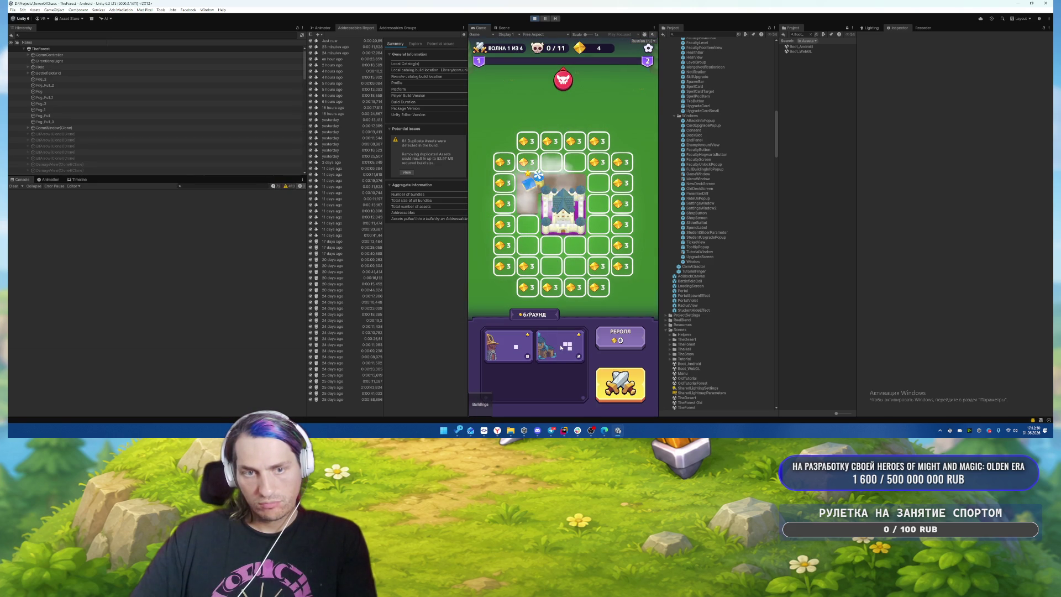
{"action": "mouse_move", "coordinate": [564, 349]}
{"action": "left_mouse_down"}
{"action": "mouse_move", "coordinate": [563, 238]}
{"action": "mouse_move", "coordinate": [594, 238]}
{"action": "mouse_move", "coordinate": [592, 184]}
{"action": "left_mouse_up"}
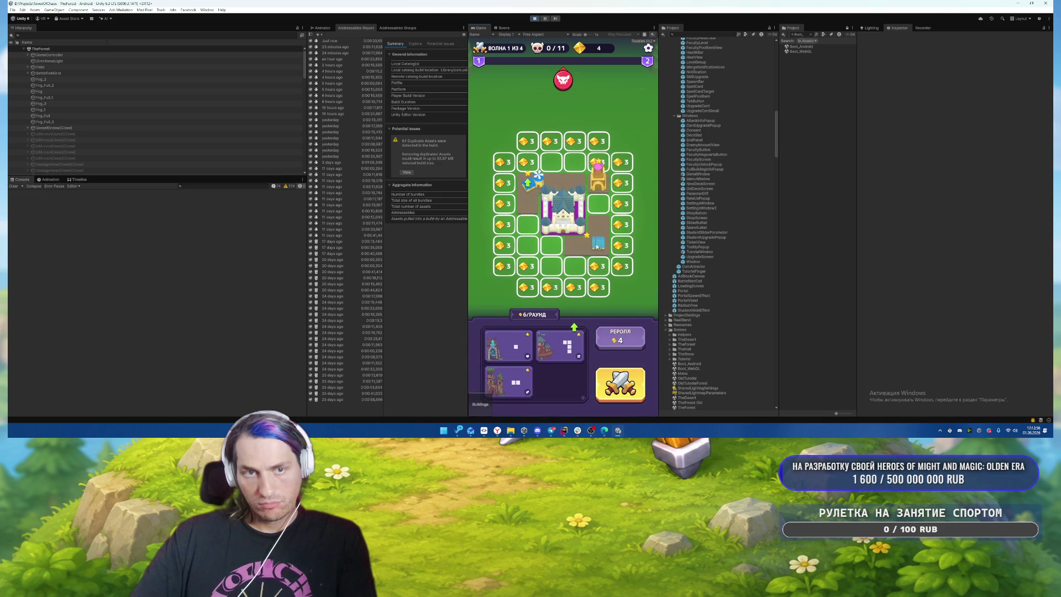
{"action": "mouse_move", "coordinate": [579, 247]}
{"action": "left_mouse_down"}
{"action": "mouse_move", "coordinate": [567, 215]}
{"action": "mouse_move", "coordinate": [540, 229]}
{"action": "mouse_move", "coordinate": [574, 226]}
{"action": "mouse_move", "coordinate": [577, 243]}
{"action": "mouse_move", "coordinate": [592, 236]}
{"action": "left_mouse_up"}
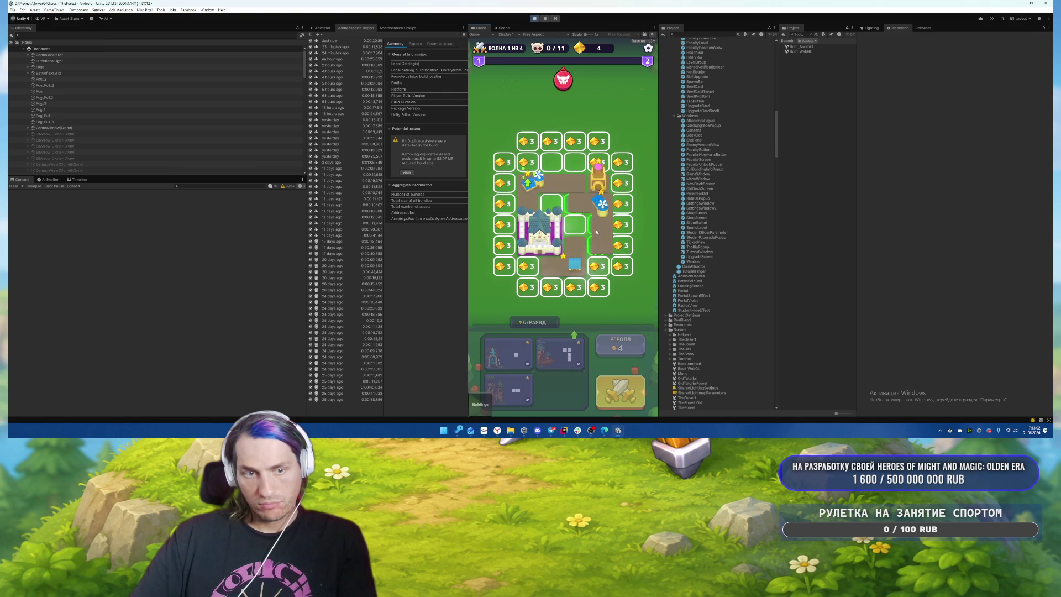
{"action": "left_click_drag", "start_coordinate": [592, 233], "coordinate": [567, 208]}
{"action": "left_click_drag", "start_coordinate": [508, 345], "coordinate": [550, 205]}
{"action": "left_click", "coordinate": [629, 386]}
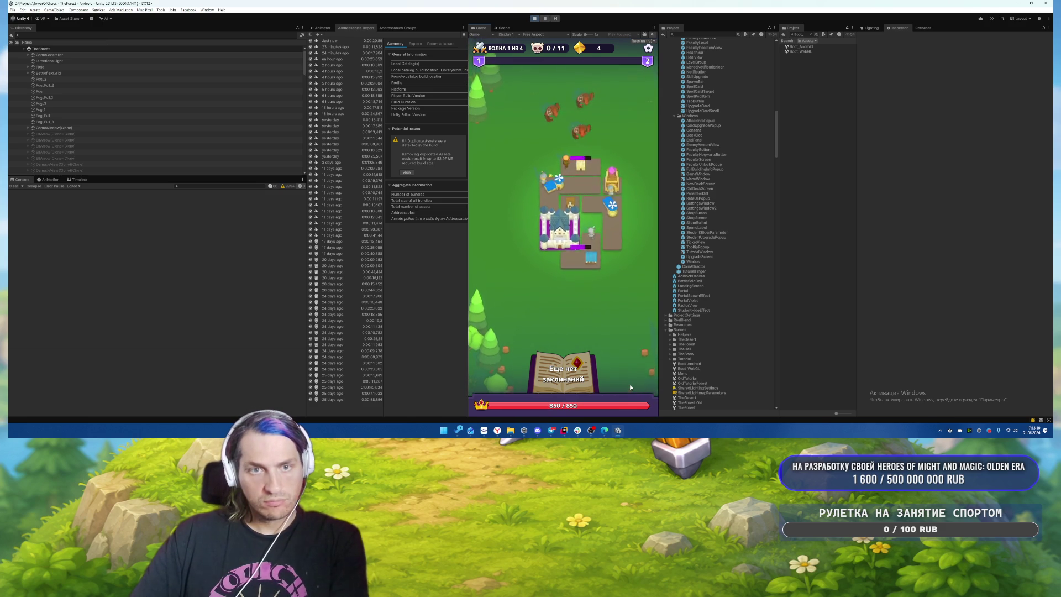
Step: Switch to the Scene view, zoom onto the castle, and select its MAX health bar
{"action": "key", "text": "ctrl+1"}
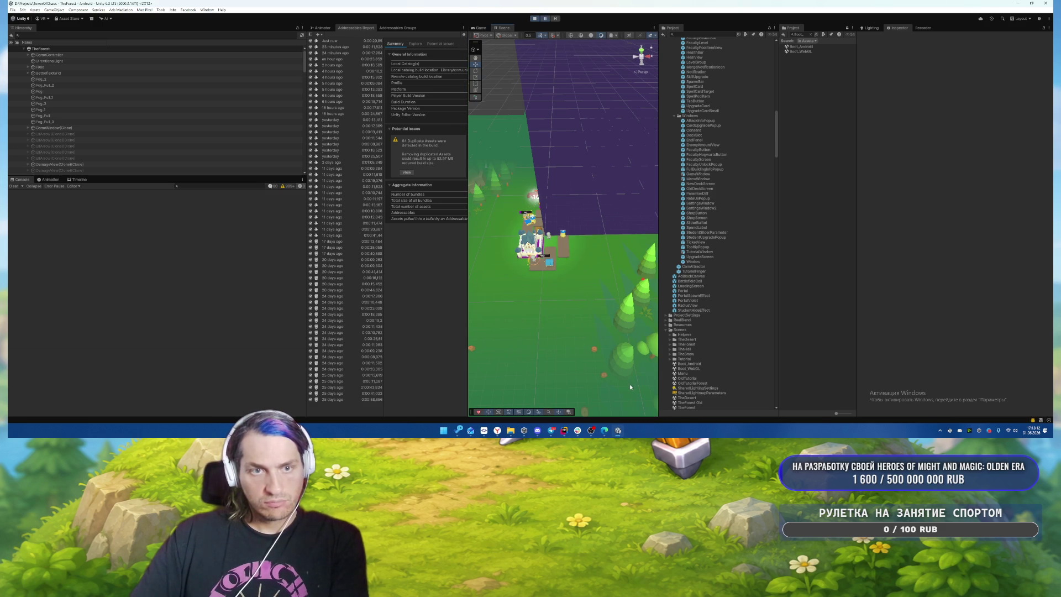
{"action": "key", "text": "ctrl+2"}
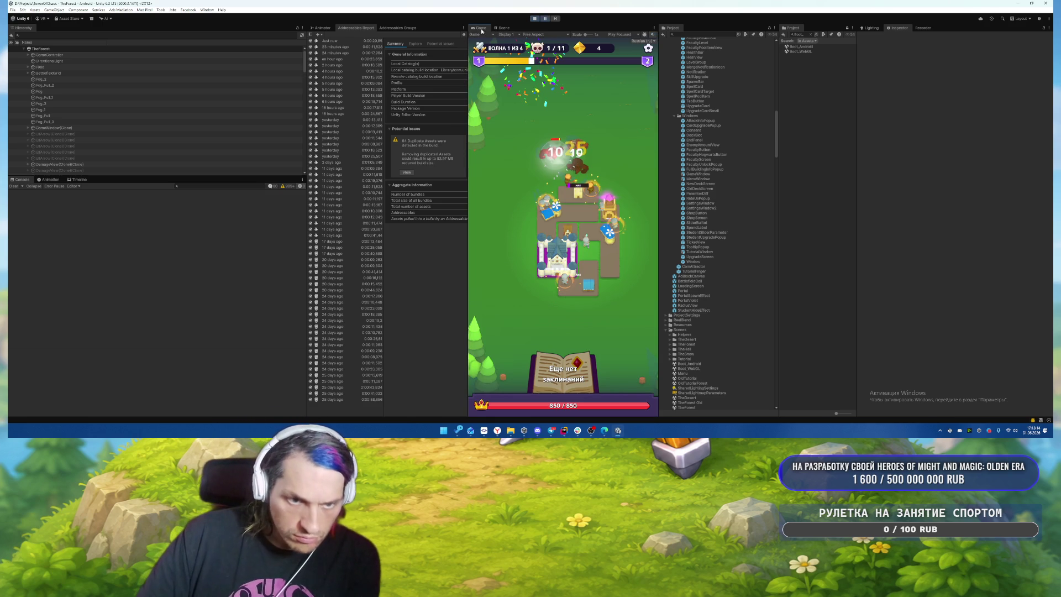
{"action": "left_click", "coordinate": [506, 28]}
{"action": "mouse_move", "coordinate": [605, 211]}
{"action": "left_mouse_down"}
{"action": "mouse_move", "coordinate": [588, 233]}
{"action": "mouse_move", "coordinate": [403, 227]}
{"action": "mouse_move", "coordinate": [596, 186]}
{"action": "mouse_move", "coordinate": [440, 162]}
{"action": "mouse_move", "coordinate": [426, 170]}
{"action": "mouse_move", "coordinate": [510, 194]}
{"action": "mouse_move", "coordinate": [659, 203]}
{"action": "mouse_move", "coordinate": [564, 253]}
{"action": "left_mouse_up"}
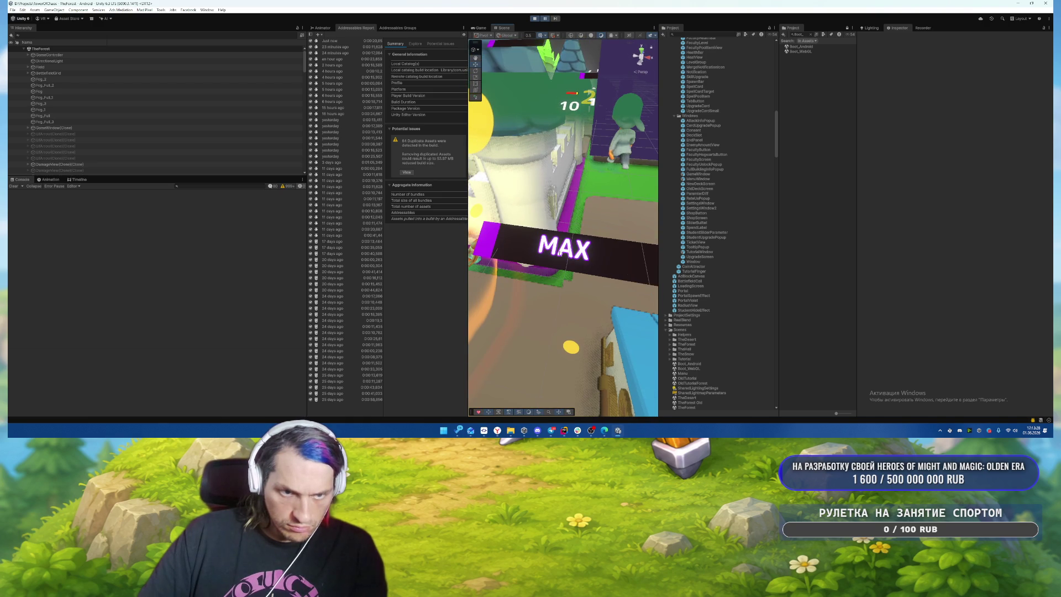
{"action": "left_click", "coordinate": [564, 253]}
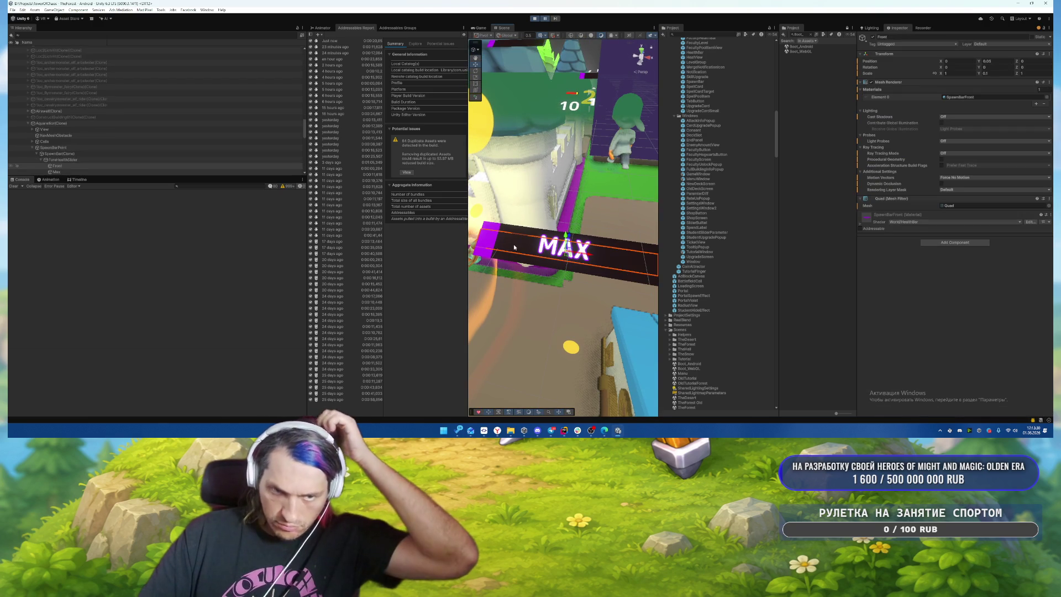
Step: Set the MAX bar's SpawnBarFront render queue to 3001 (Transparent+1), then open the HealthBar shader in Rider
{"action": "left_click", "coordinate": [114, 164]}
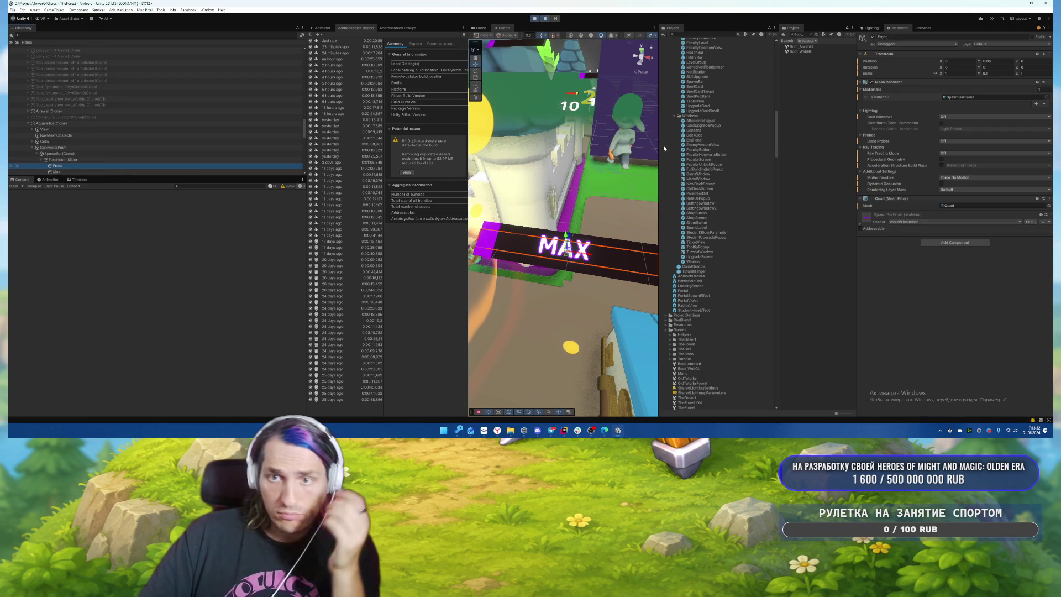
{"action": "left_click", "coordinate": [884, 215]}
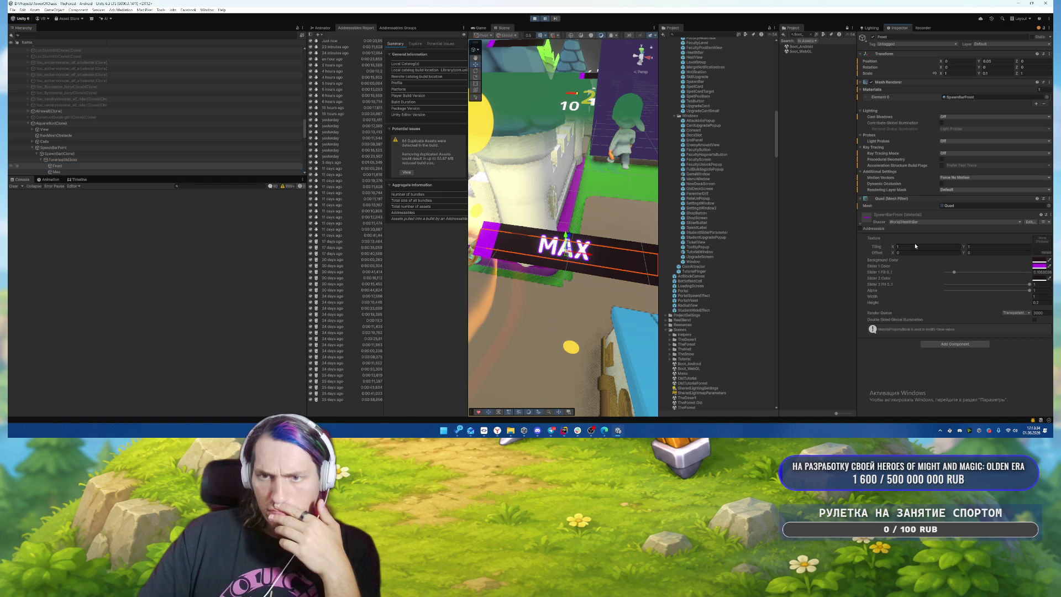
{"action": "left_click", "coordinate": [1037, 313]}
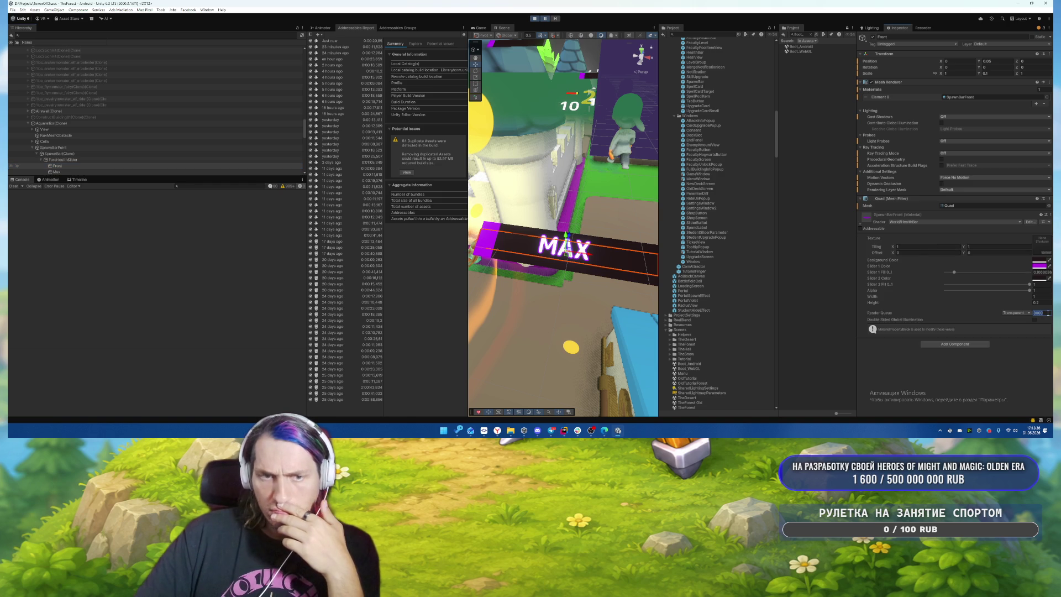
{"action": "key", "text": "Return"}
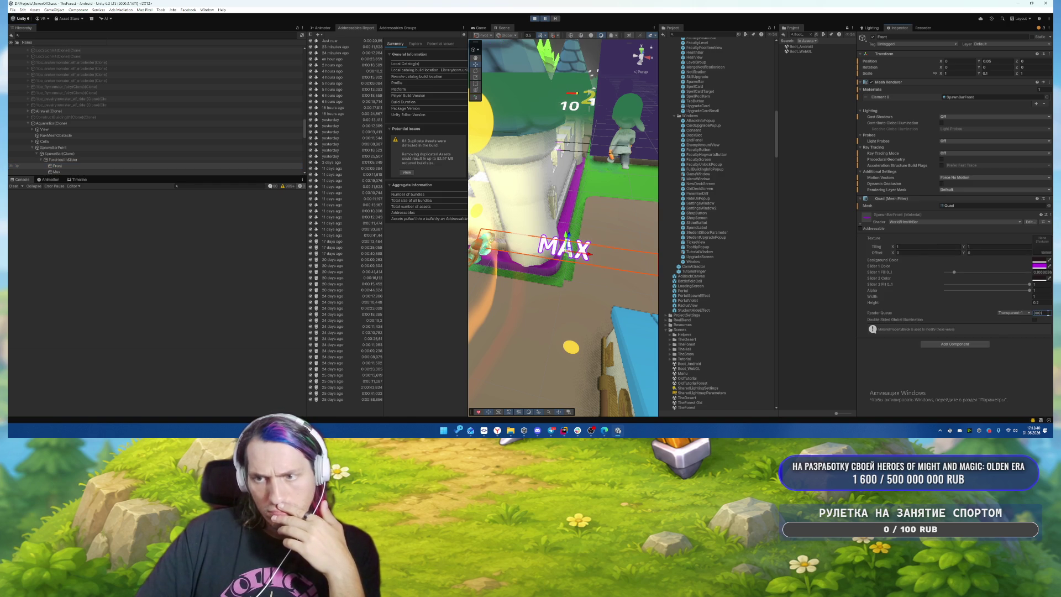
{"action": "type", "text": "1"}
{"action": "key", "text": "Return"}
{"action": "left_click", "coordinate": [481, 28]}
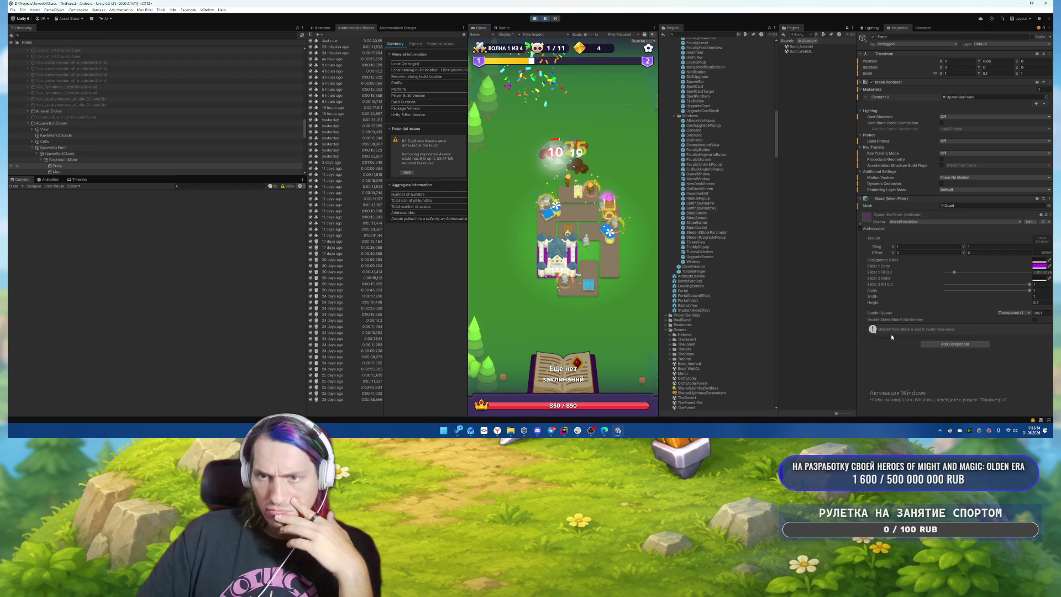
{"action": "left_click", "coordinate": [1029, 223]}
Step: Scroll through HealthBar.shader, reviewing its properties, pass settings and fragment code
{"action": "scroll", "coordinate": [519, 232], "scroll_direction": "down", "scroll_amount": 2}
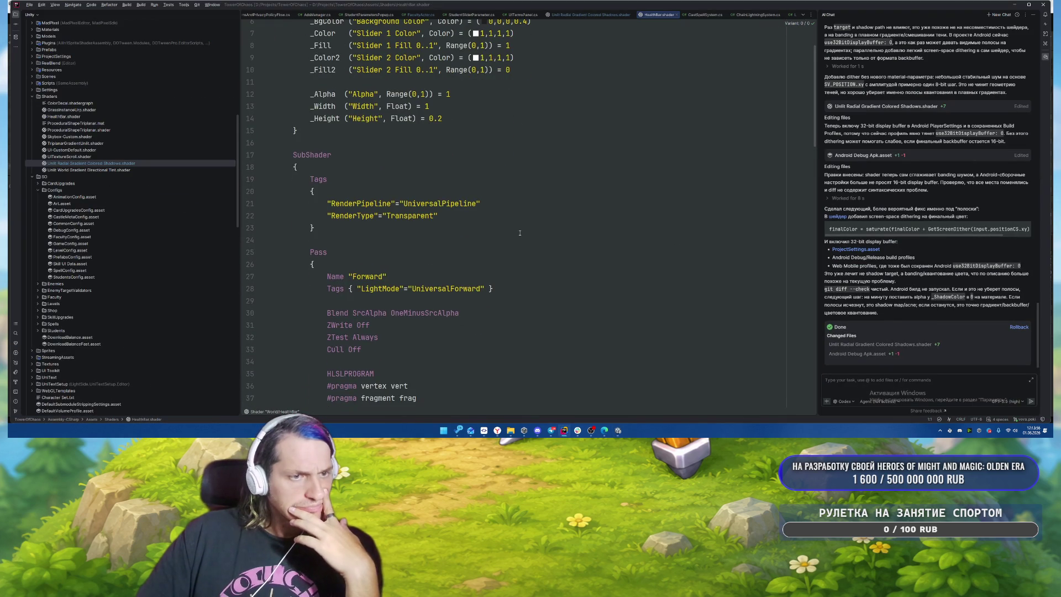
{"action": "scroll", "coordinate": [519, 232], "scroll_direction": "down", "scroll_amount": 3}
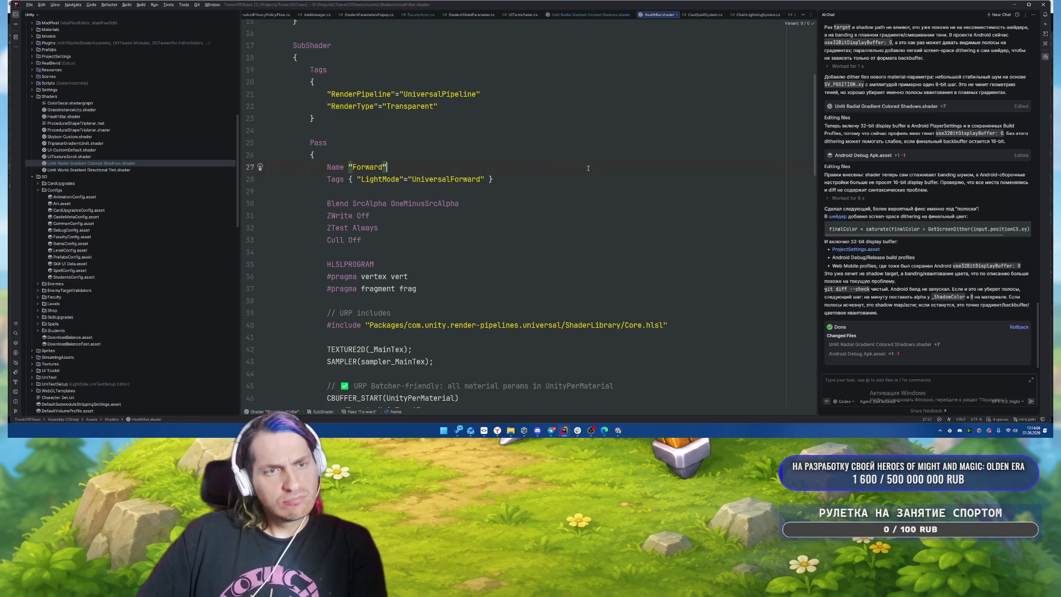
{"action": "key", "text": "alt+Tab"}
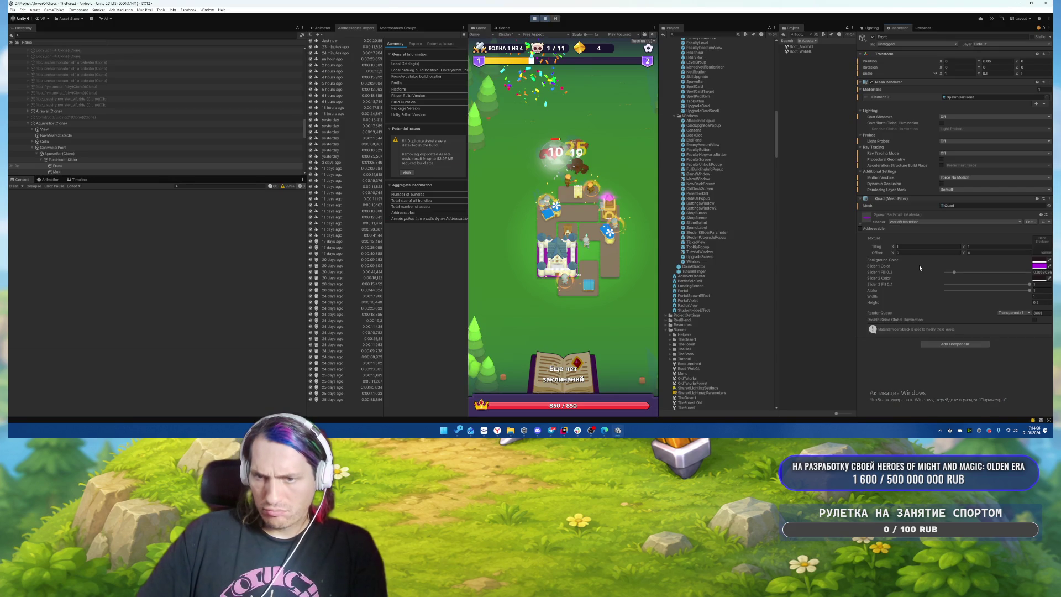
{"action": "key", "text": "alt+Tab"}
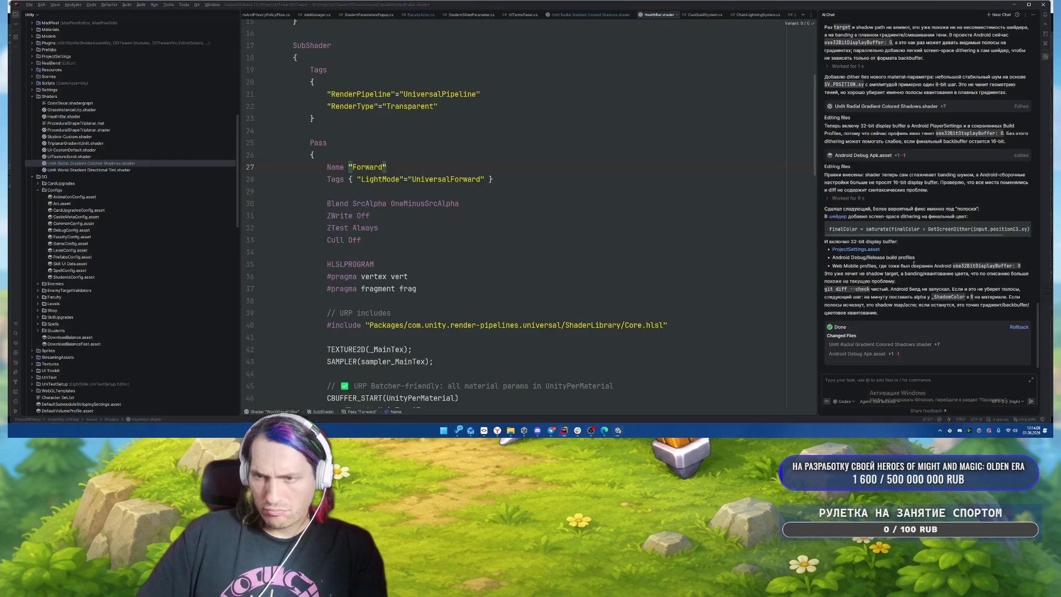
{"action": "scroll", "coordinate": [630, 223], "scroll_direction": "up", "scroll_amount": 4}
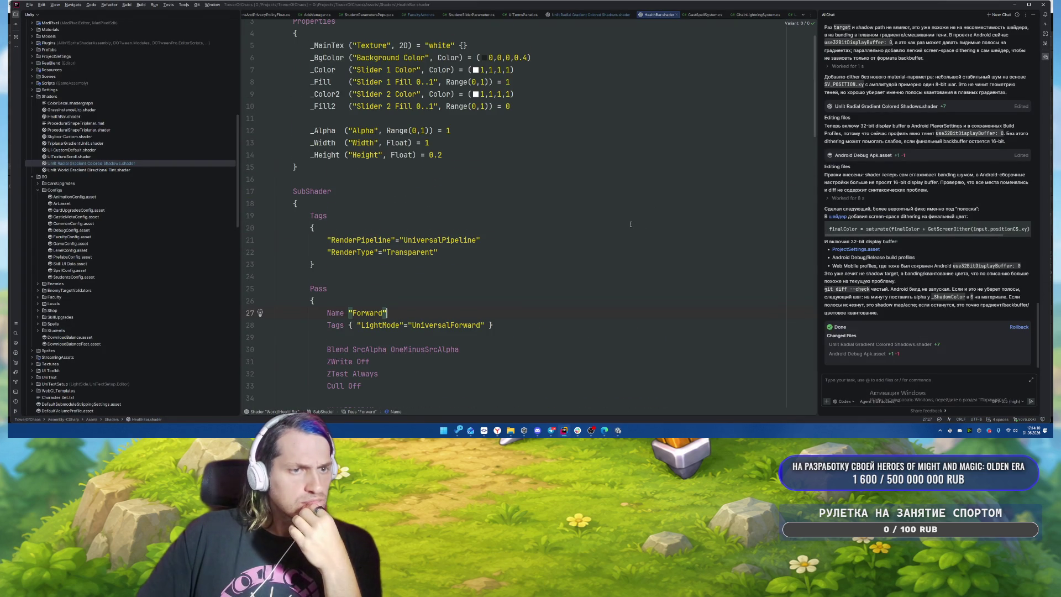
{"action": "scroll", "coordinate": [631, 223], "scroll_direction": "down", "scroll_amount": 11}
{"action": "scroll", "coordinate": [629, 224], "scroll_direction": "down", "scroll_amount": 17}
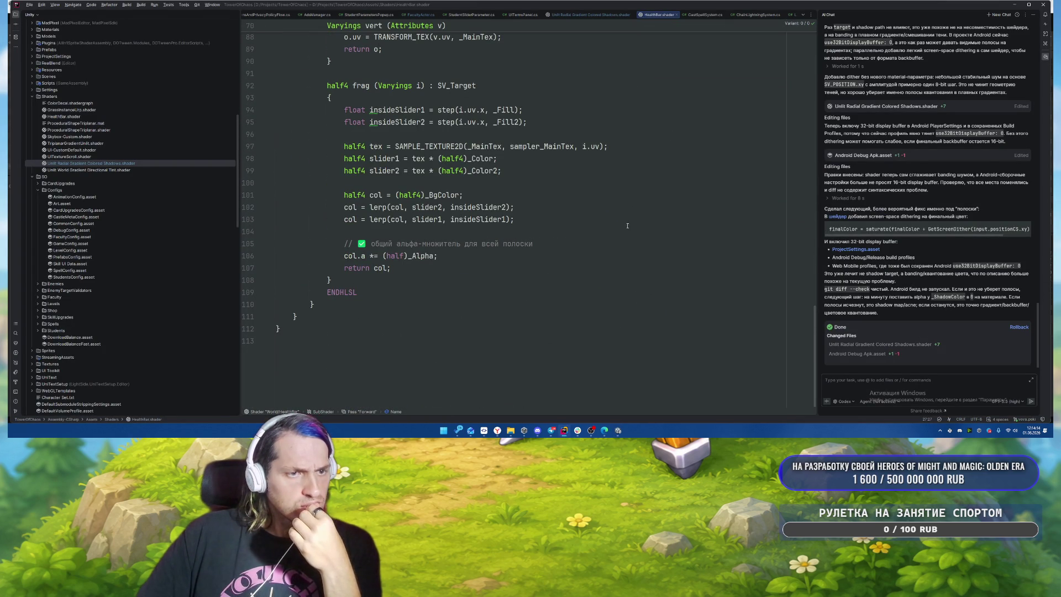
{"action": "scroll", "coordinate": [627, 226], "scroll_direction": "up", "scroll_amount": 5}
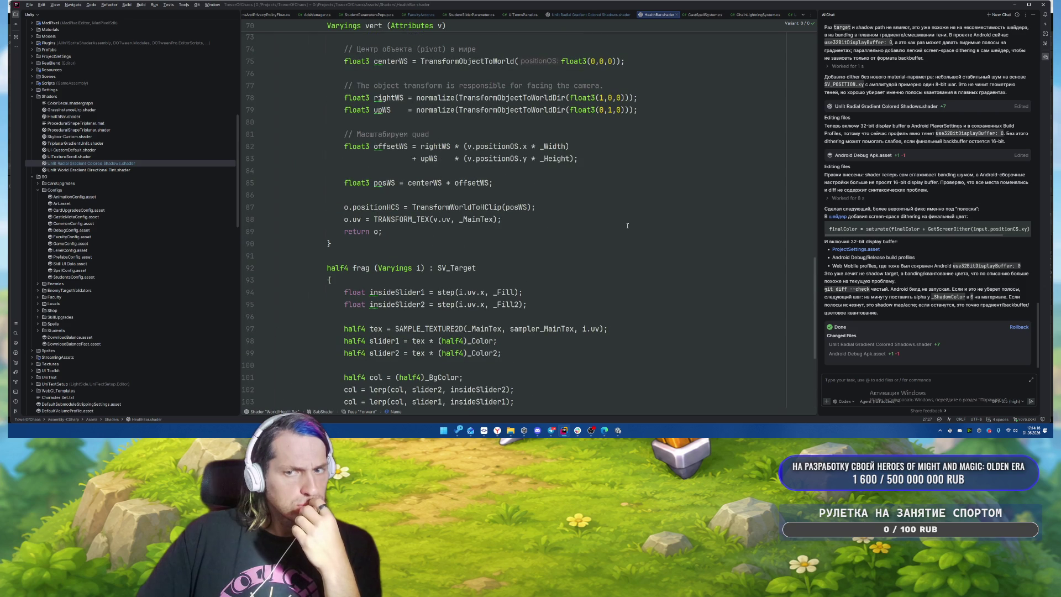
{"action": "scroll", "coordinate": [626, 226], "scroll_direction": "down", "scroll_amount": 3}
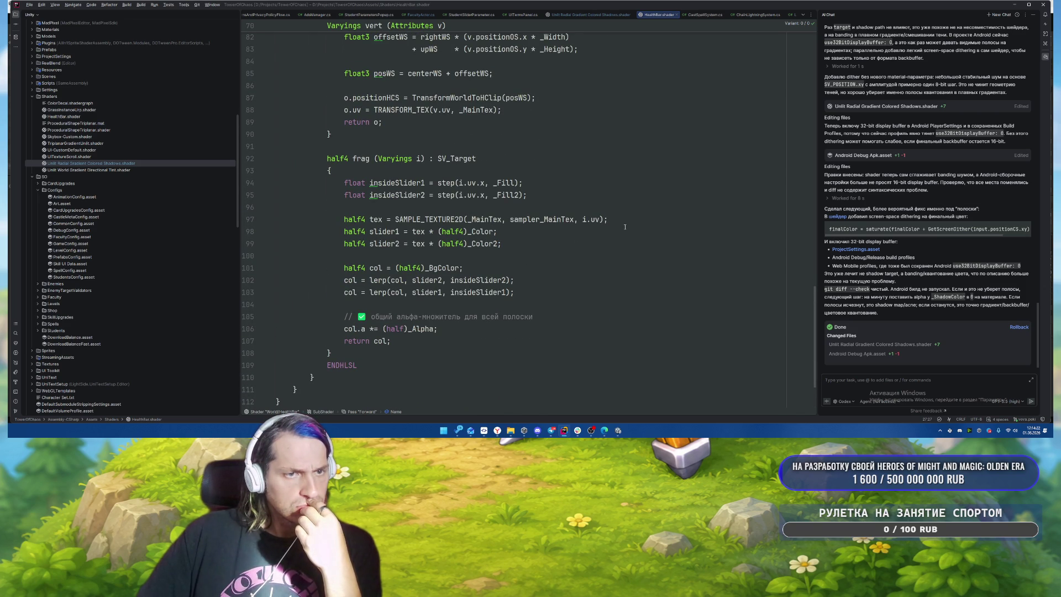
{"action": "scroll", "coordinate": [625, 226], "scroll_direction": "up", "scroll_amount": 11}
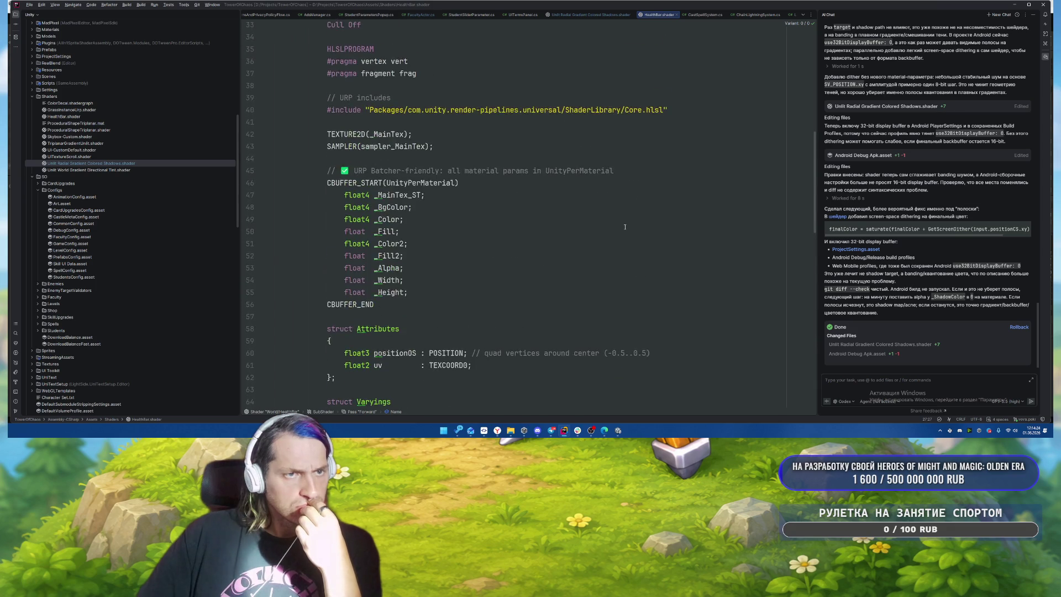
{"action": "scroll", "coordinate": [623, 228], "scroll_direction": "down", "scroll_amount": 2}
{"action": "scroll", "coordinate": [623, 228], "scroll_direction": "down", "scroll_amount": 3}
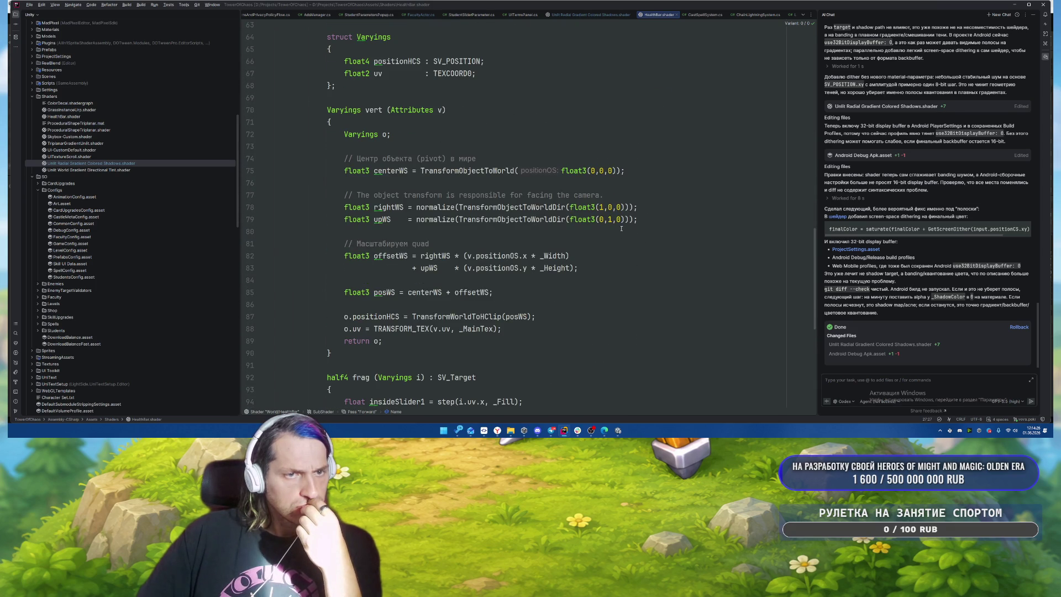
{"action": "scroll", "coordinate": [621, 228], "scroll_direction": "up", "scroll_amount": 20}
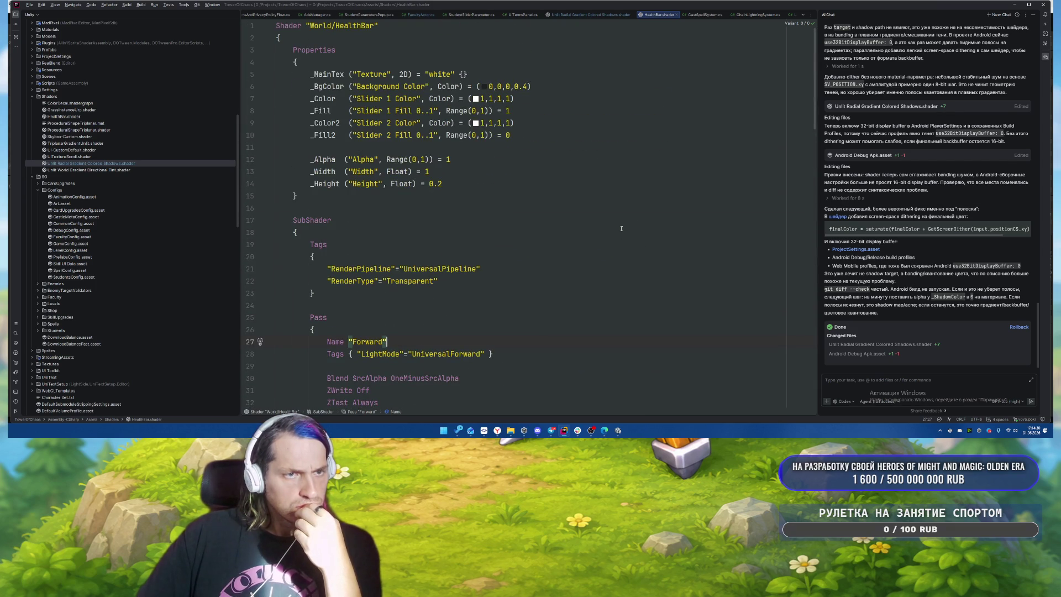
{"action": "scroll", "coordinate": [621, 229], "scroll_direction": "down", "scroll_amount": 2}
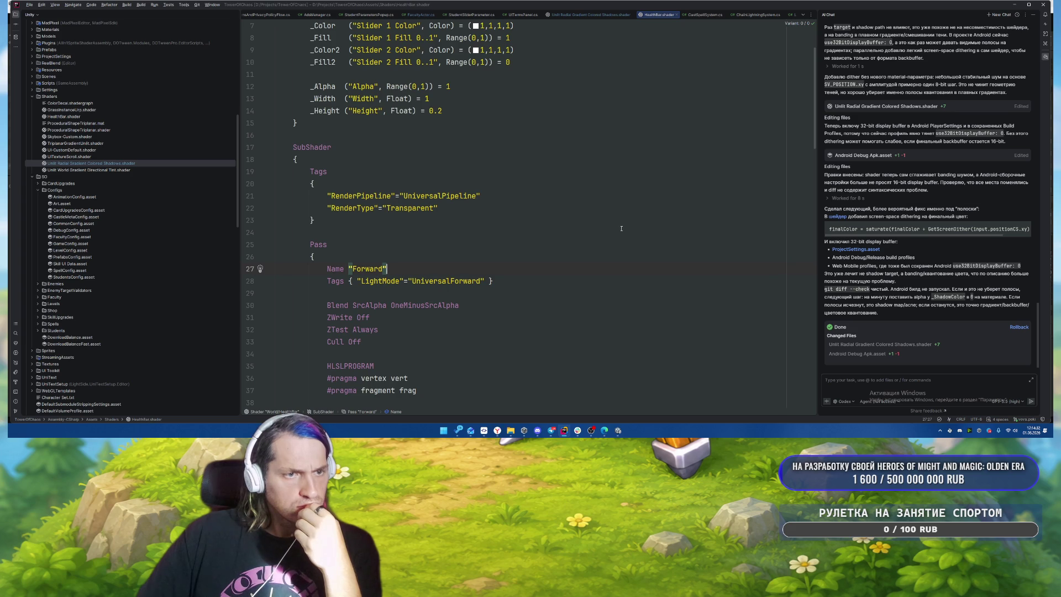
{"action": "scroll", "coordinate": [621, 228], "scroll_direction": "down", "scroll_amount": 3}
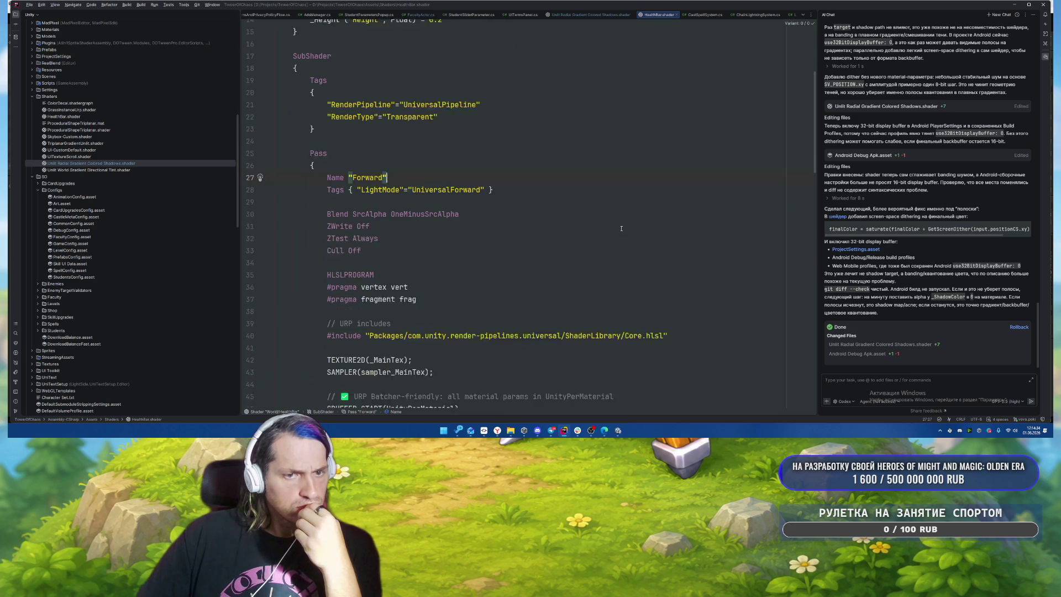
Step: Select the shader name 'World/HealthBar' on line 1 and paste text into a fresh AI chat
{"action": "left_click", "coordinate": [608, 196]}
{"action": "scroll", "coordinate": [608, 197], "scroll_direction": "up", "scroll_amount": 5}
{"action": "left_click", "coordinate": [606, 210]}
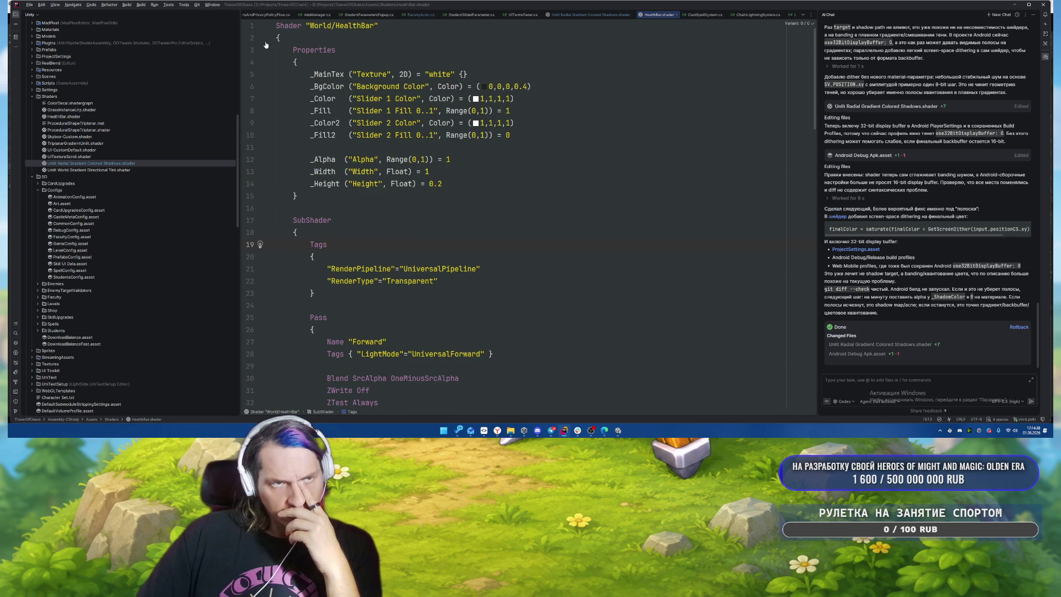
{"action": "left_click_drag", "start_coordinate": [308, 27], "coordinate": [375, 26]}
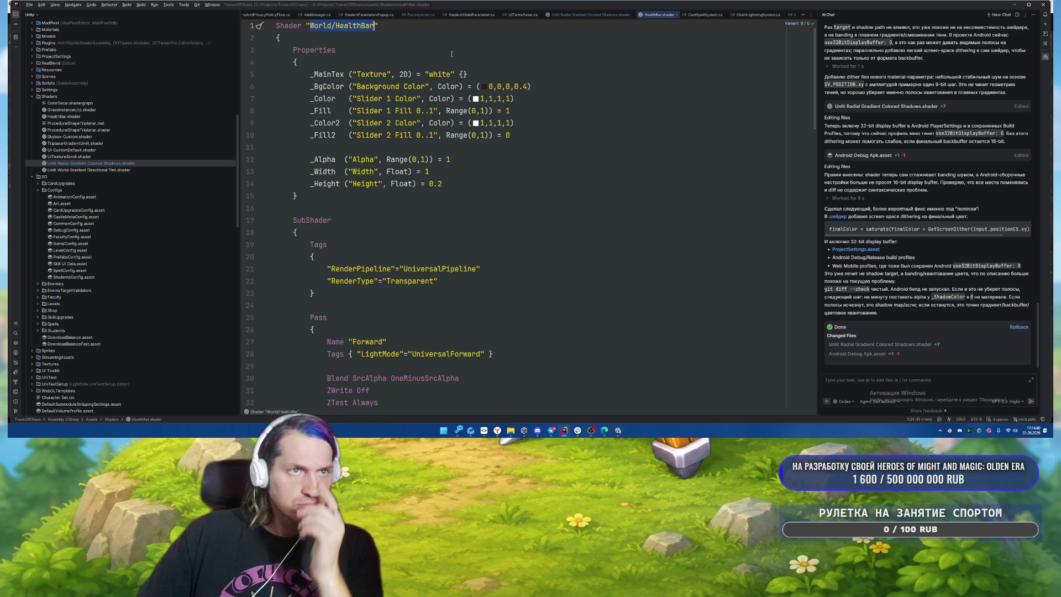
{"action": "left_click", "coordinate": [887, 386]}
{"action": "key", "text": "ctrl+v"}
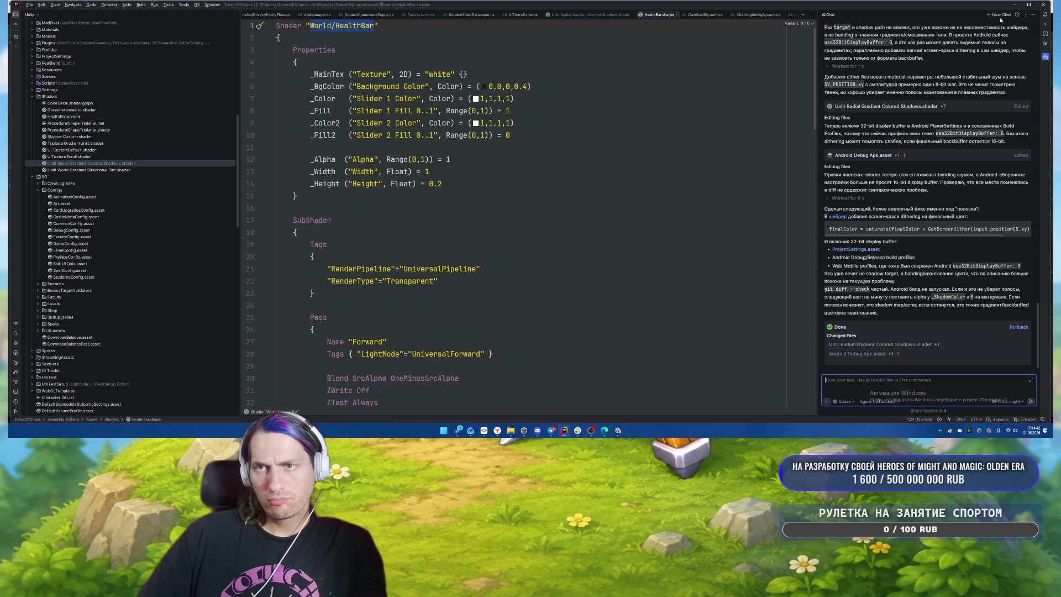
Step: Replace the prefilled prompt with a question about World/HealthBar objects vanishing, and send it
{"action": "key", "text": "ctrl+a"}
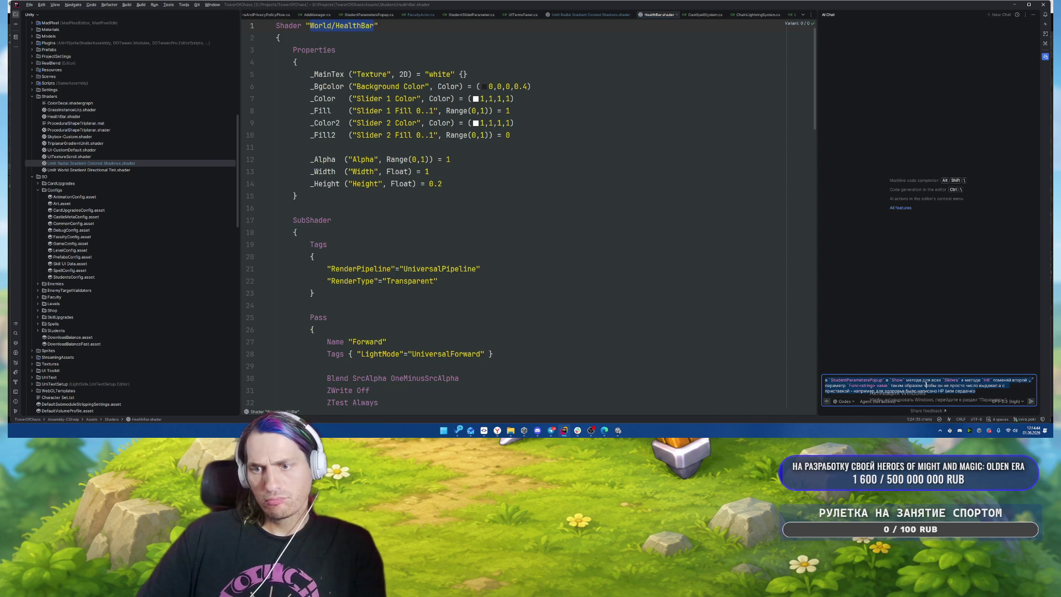
{"action": "key", "text": "BackSpace"}
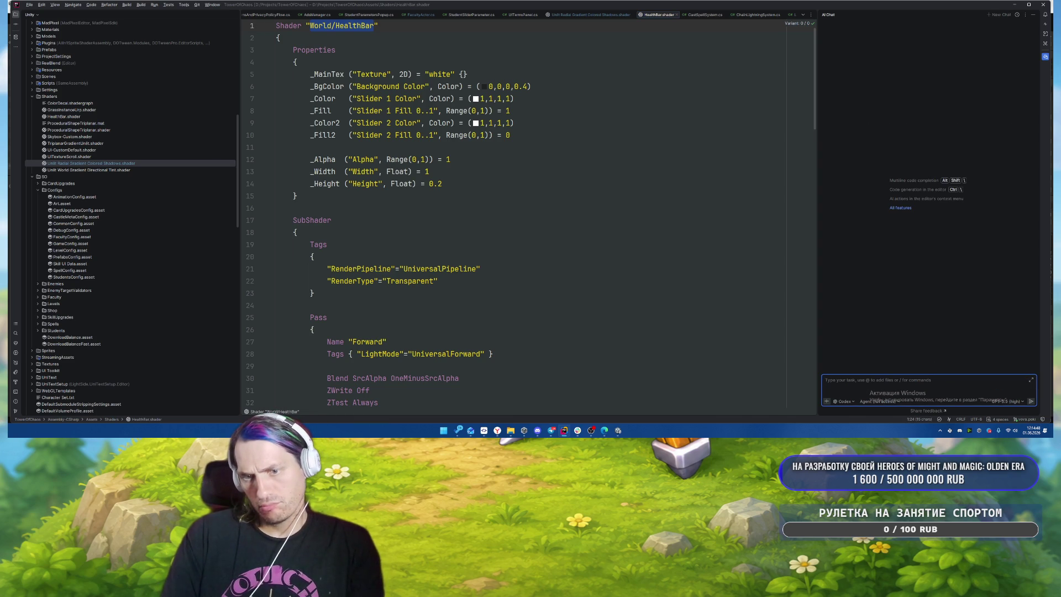
{"action": "type", "text": "I"}
{"action": "type", "text": "ш"}
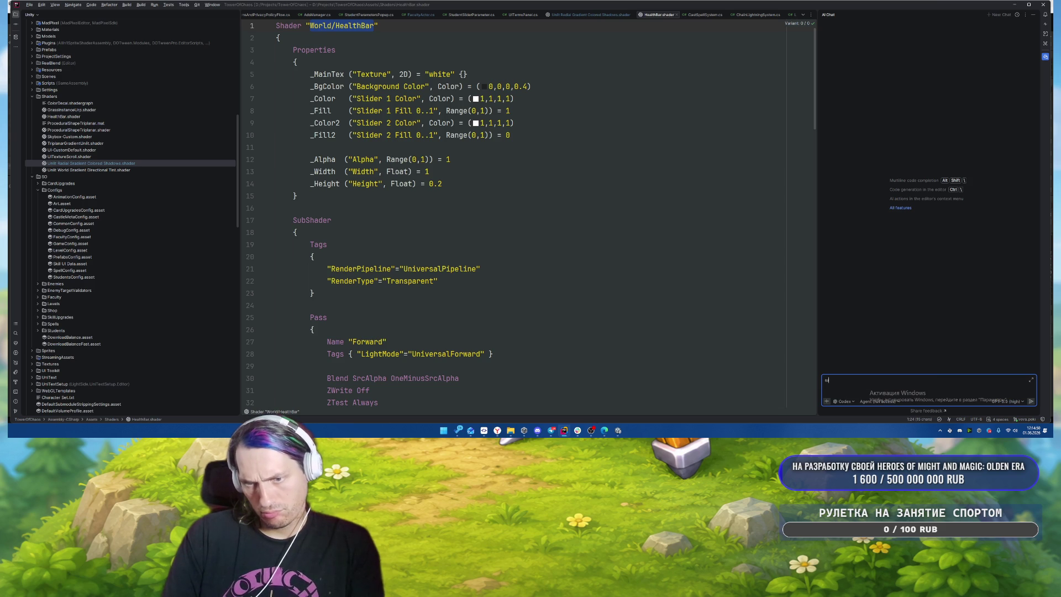
{"action": "key", "text": "BackSpace"}
{"action": "type", "text": "объекты с шейдером"}
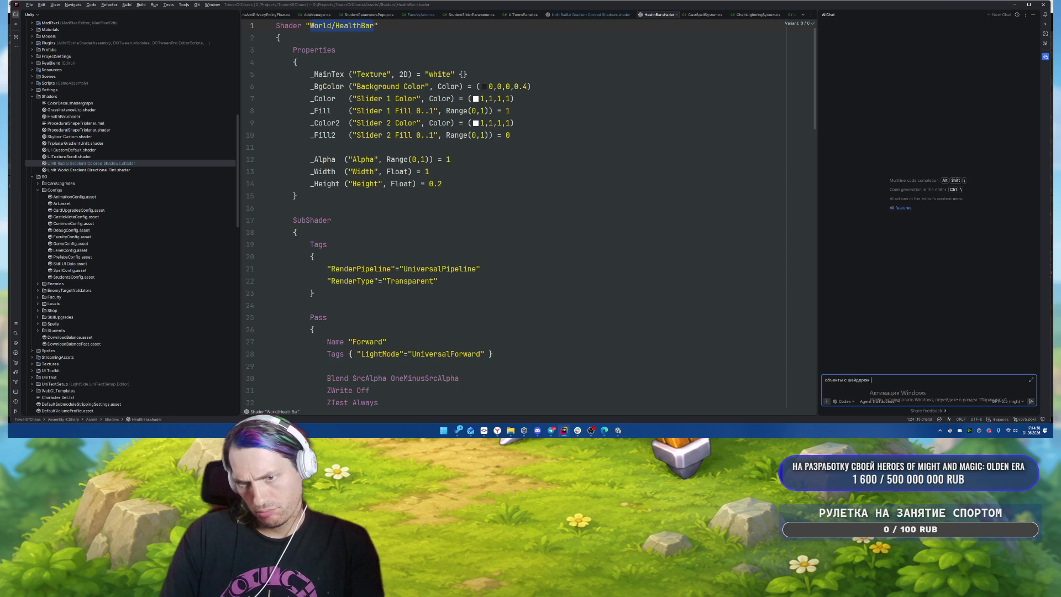
{"action": "type", "text": "`World/HealthBar`"}
{"action": "type", "text": " почему"}
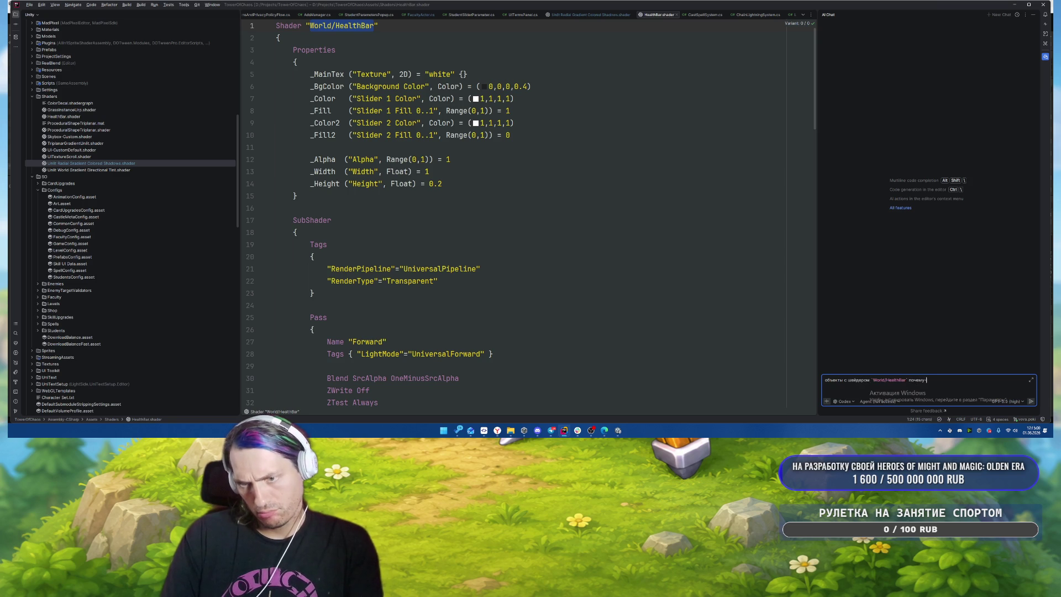
{"action": "type", "text": "гда перес"}
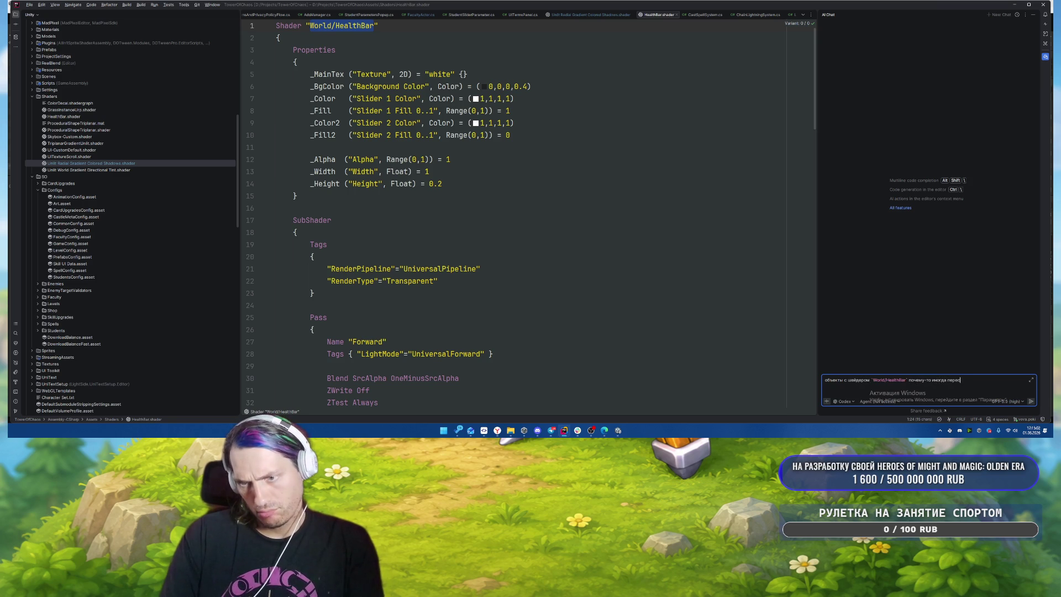
{"action": "type", "text": "тают ре"}
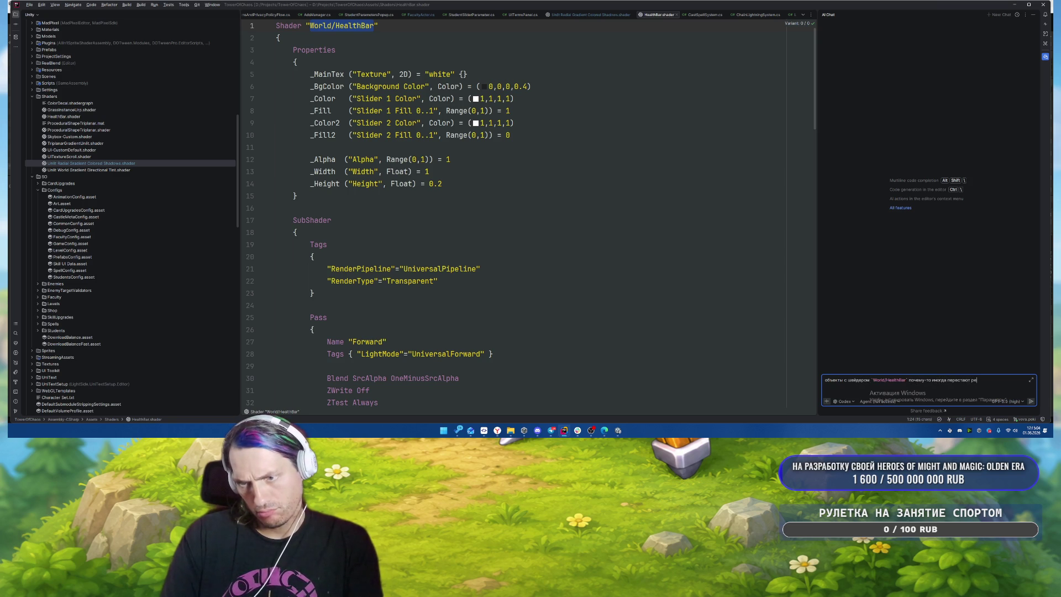
{"action": "type", "text": "ндерится (думаю"}
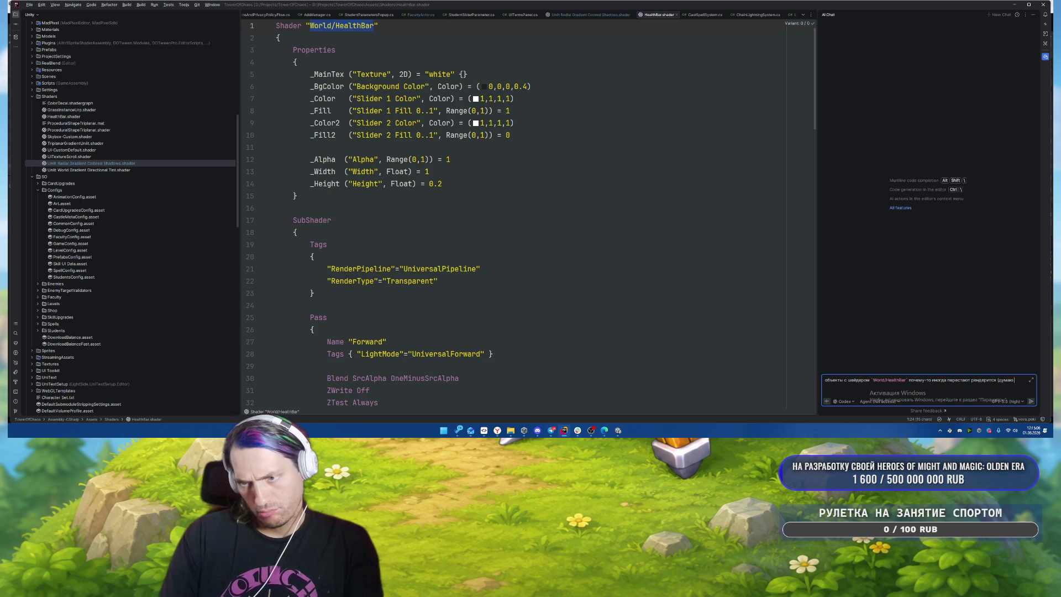
{"action": "type", "text": " их от"}
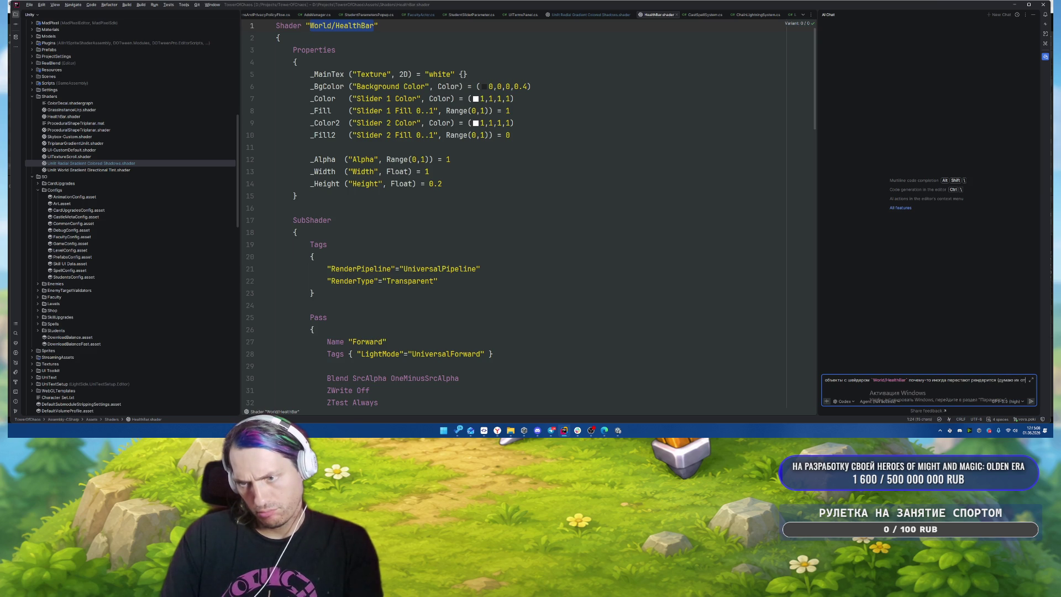
{"action": "type", "text": "секает что"}
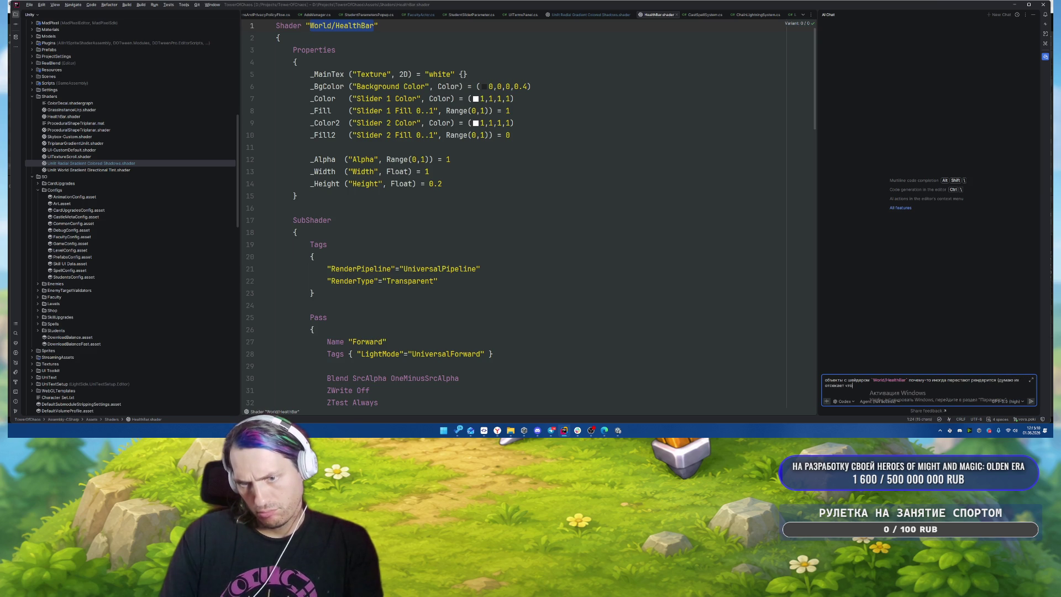
{"action": "type", "text": "-то)"}
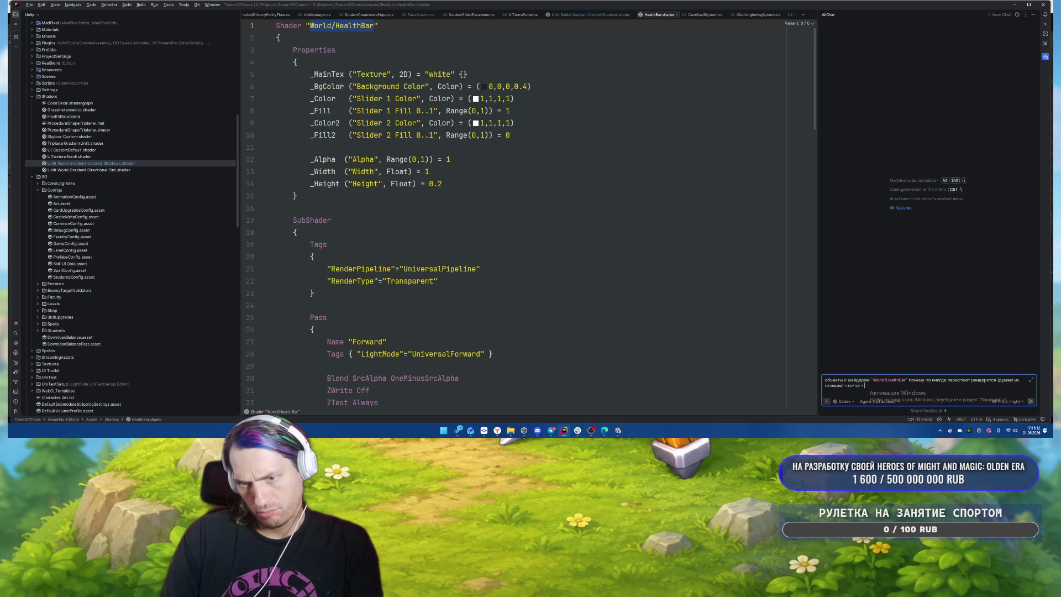
{"action": "type", "text": ". Если посмотреть через Sce"}
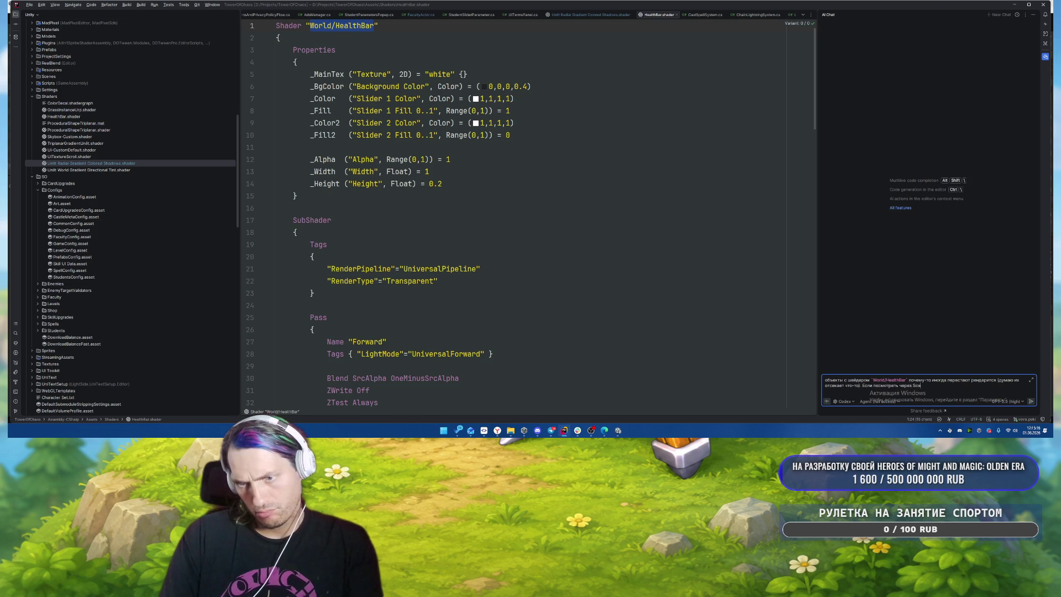
{"action": "type", "text": "neView т"}
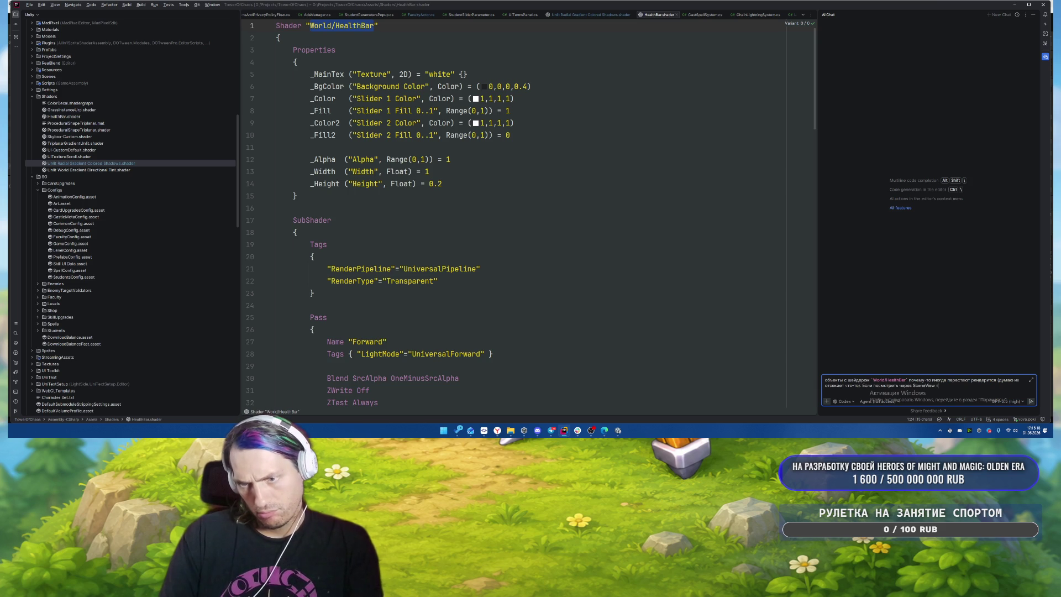
{"action": "key", "text": "BackSpace"}
{"action": "type", "text": "и перемещ"}
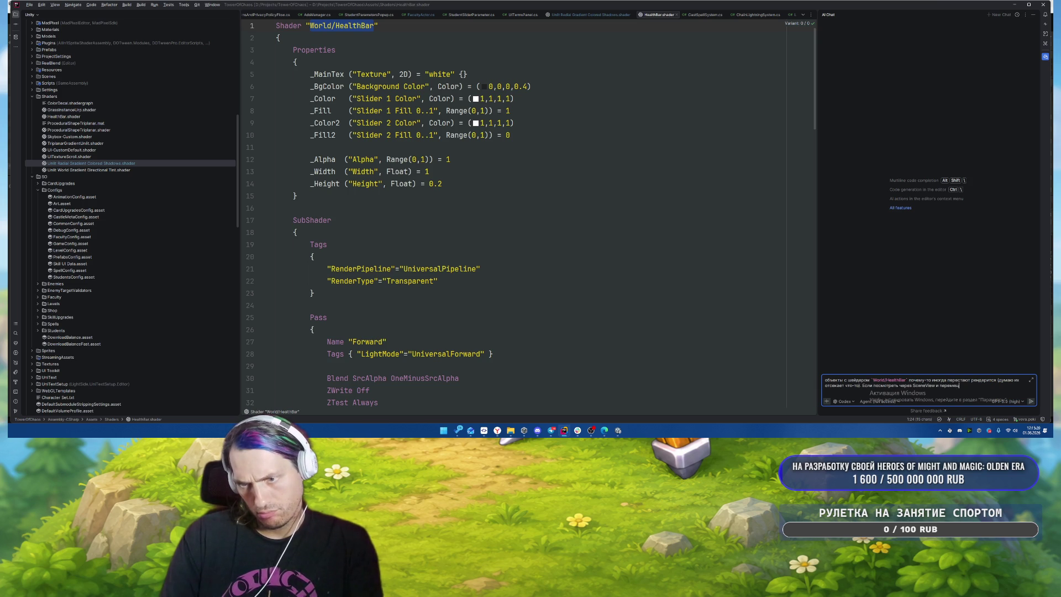
{"action": "type", "text": "ать таккамеру то их то видн"}
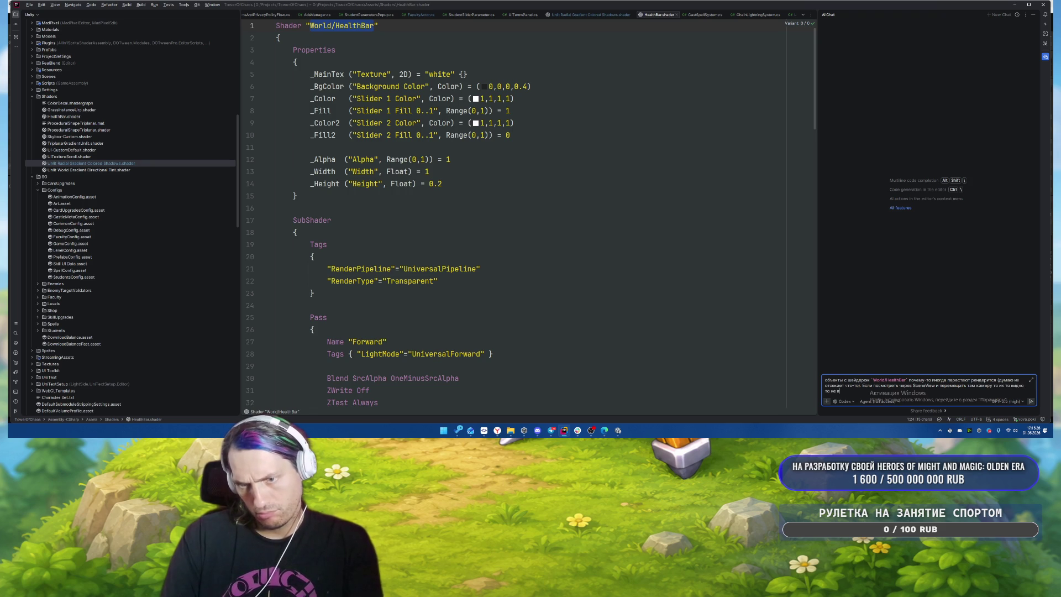
{"action": "type", "text": "о, в Gam"}
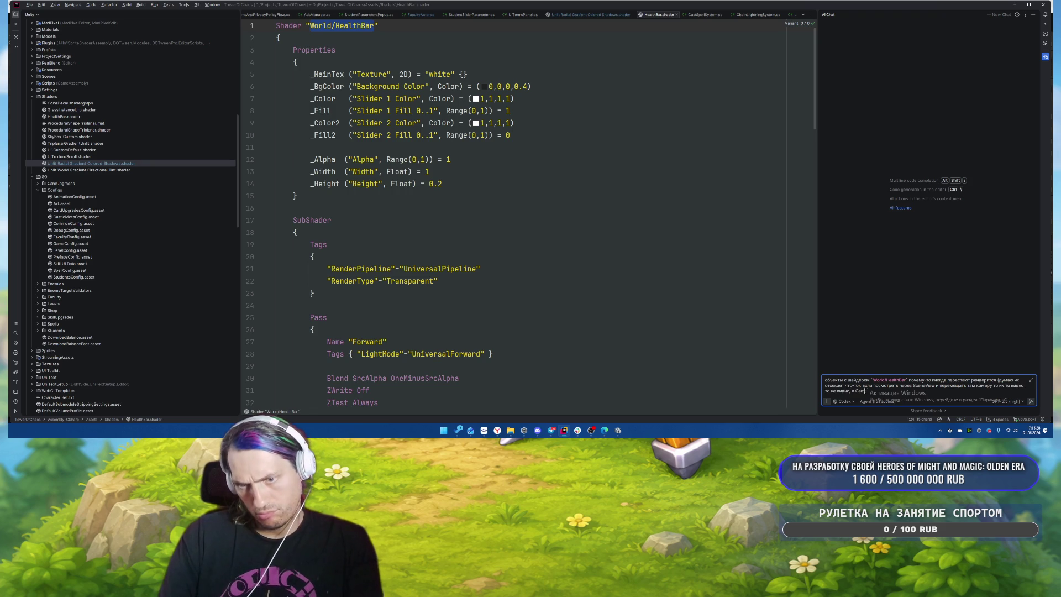
{"action": "type", "text": "eView тоже самое"}
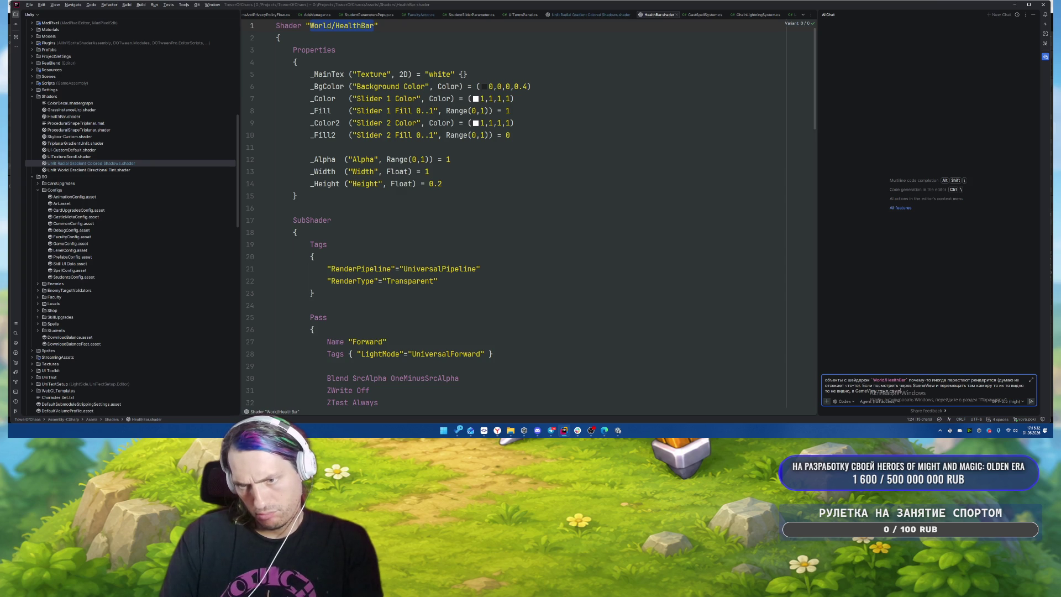
{"action": "key", "text": "Return"}
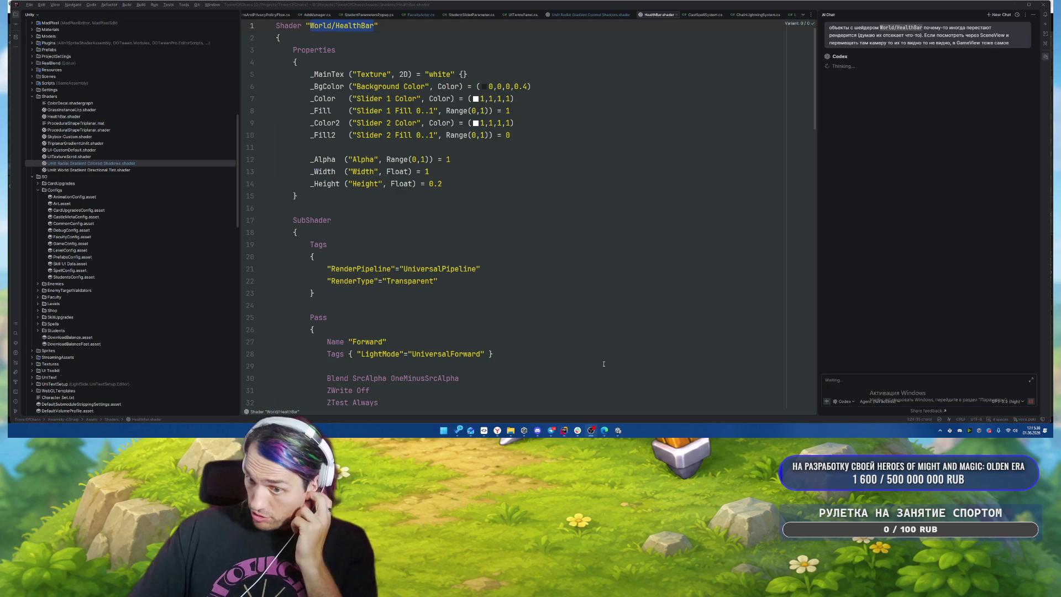
{"action": "mouse_move", "coordinate": [469, 434]}
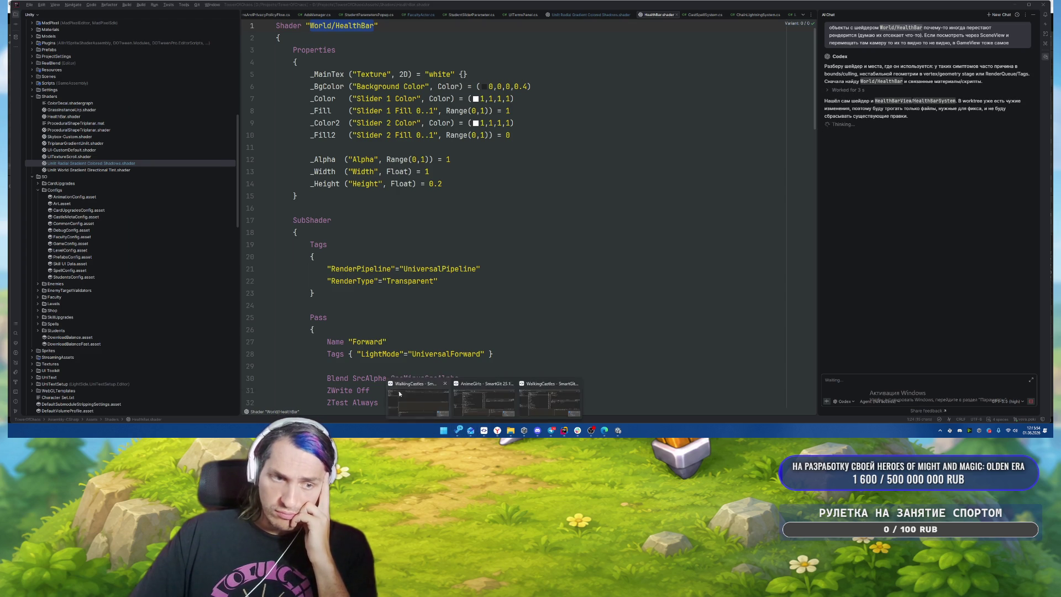
Step: Open the TowerOfChaos repository and review the shader, FacultyActor.cs and Hogwarts 4.prefab diffs
{"action": "left_click", "coordinate": [484, 430]}
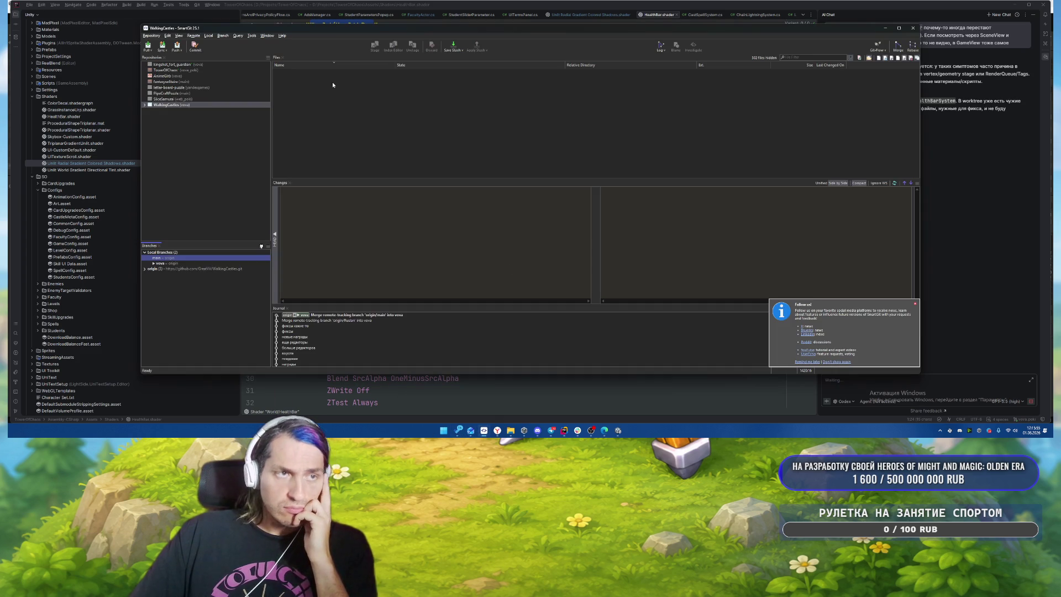
{"action": "left_click", "coordinate": [178, 70]}
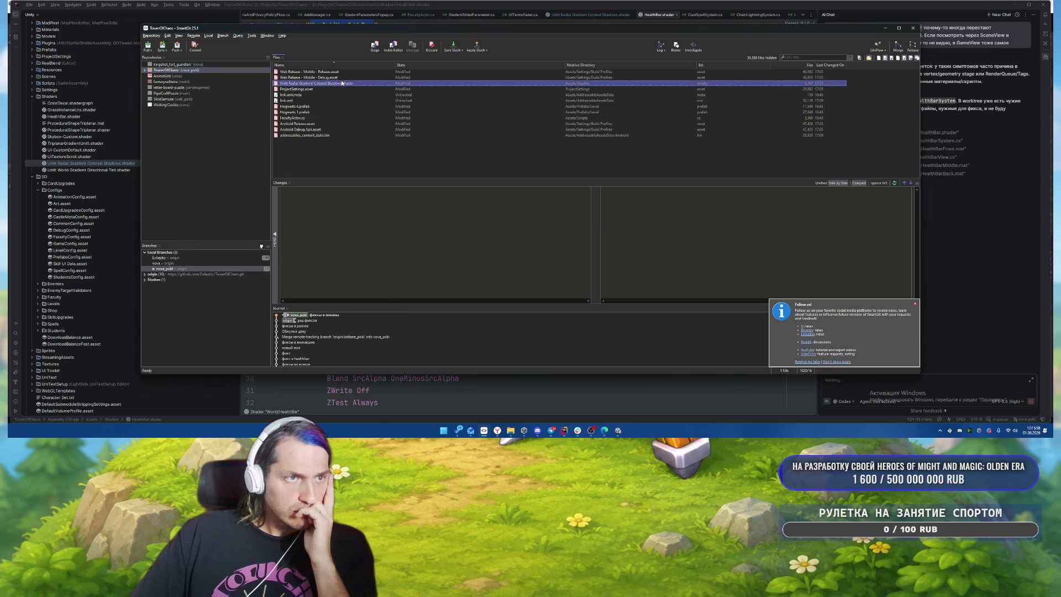
{"action": "left_click", "coordinate": [347, 72]}
{"action": "left_click", "coordinate": [348, 77]}
{"action": "left_click", "coordinate": [350, 82]}
{"action": "left_click", "coordinate": [346, 88]}
{"action": "left_click", "coordinate": [343, 117]}
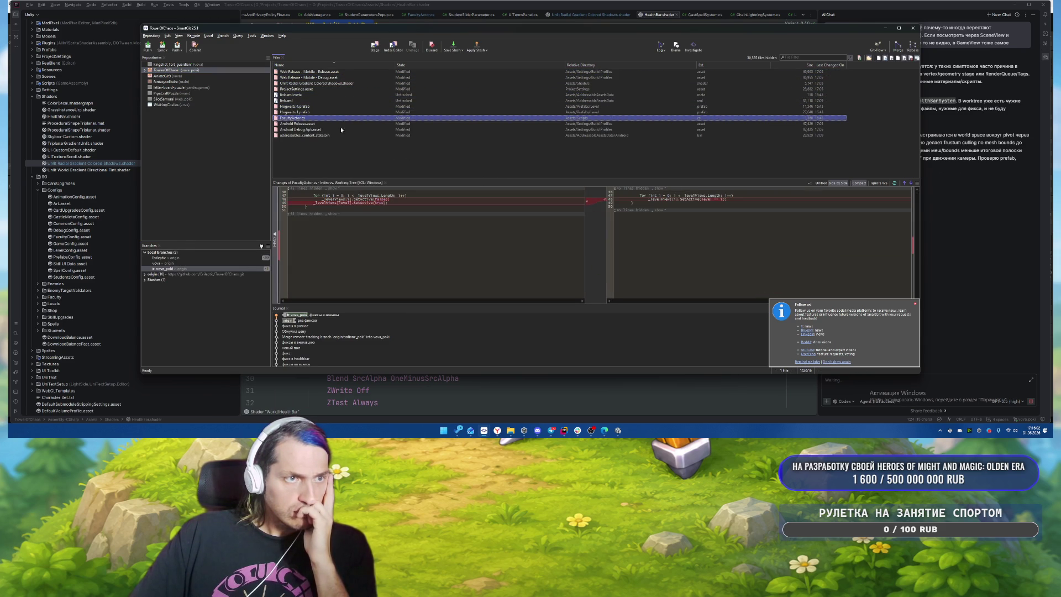
{"action": "left_click", "coordinate": [332, 112]}
{"action": "left_click", "coordinate": [332, 107]}
{"action": "left_click", "coordinate": [330, 117]}
{"action": "left_click", "coordinate": [333, 112]}
{"action": "left_click", "coordinate": [333, 106]}
Step: Review the Android Debug Apk, Android Release, ProjectSettings and Web Release asset diffs
{"action": "left_click", "coordinate": [332, 129]}
{"action": "left_click", "coordinate": [330, 124]}
{"action": "left_click", "coordinate": [331, 118]}
{"action": "left_click", "coordinate": [329, 112]}
{"action": "left_click", "coordinate": [325, 100]}
{"action": "left_click", "coordinate": [317, 90]}
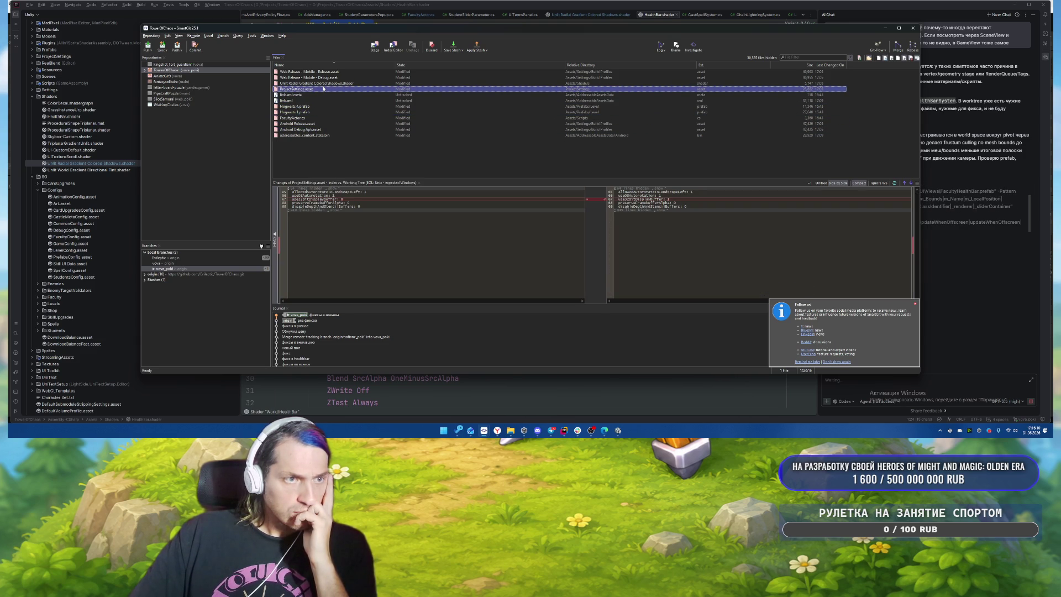
{"action": "left_click", "coordinate": [320, 72]}
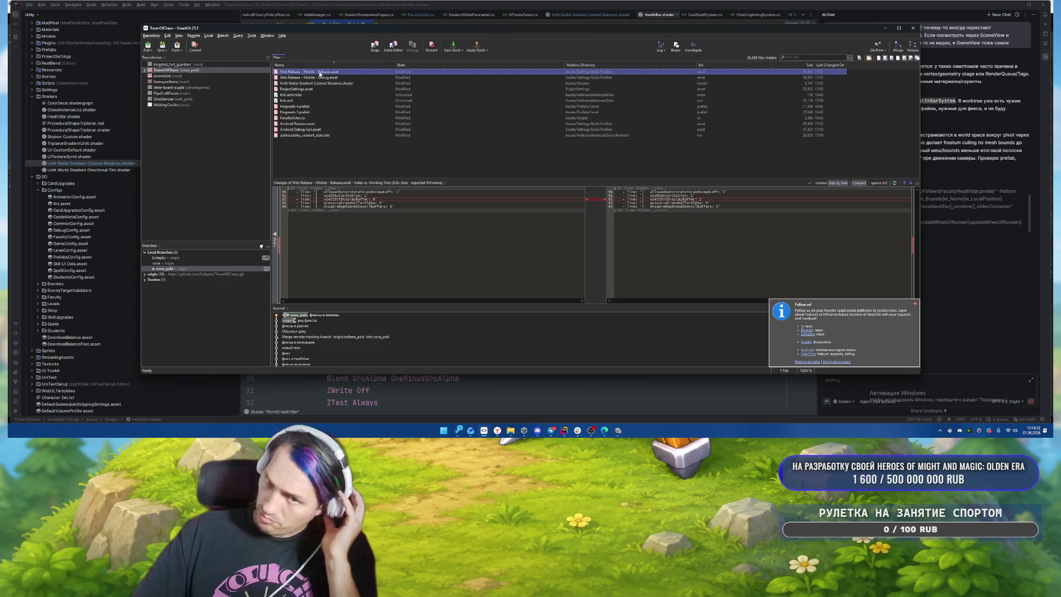
Step: Commit the nine selected changed files with the message 'фиксы'
{"action": "left_click", "coordinate": [312, 88], "text": "shift"}
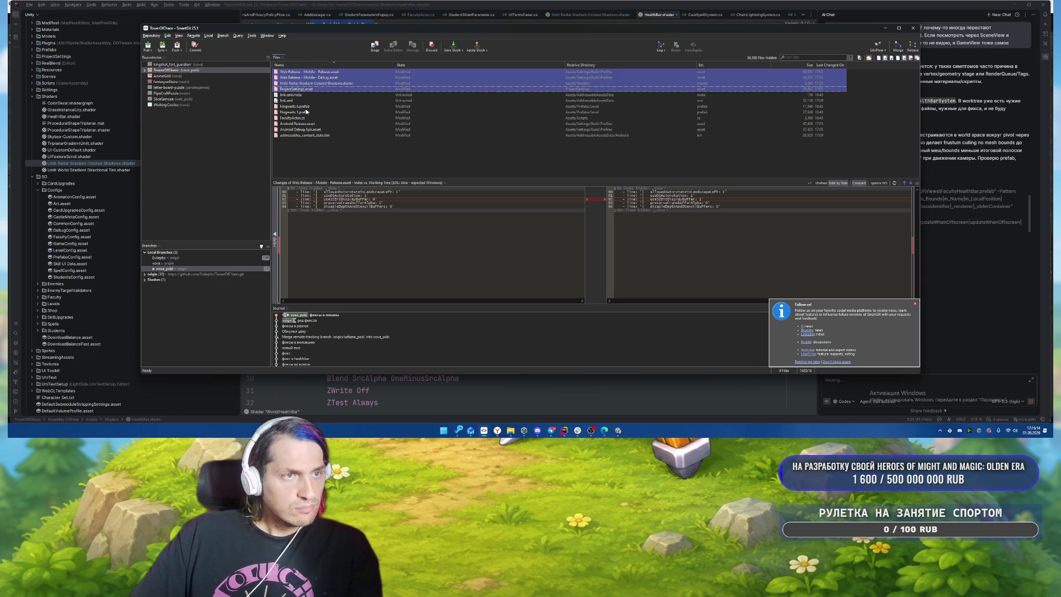
{"action": "left_click", "coordinate": [307, 112], "text": "ctrl"}
{"action": "left_click", "coordinate": [306, 118], "text": "ctrl"}
{"action": "left_click", "coordinate": [305, 124], "text": "ctrl"}
{"action": "left_click", "coordinate": [304, 129], "text": "ctrl"}
{"action": "left_click", "coordinate": [313, 106], "text": "ctrl"}
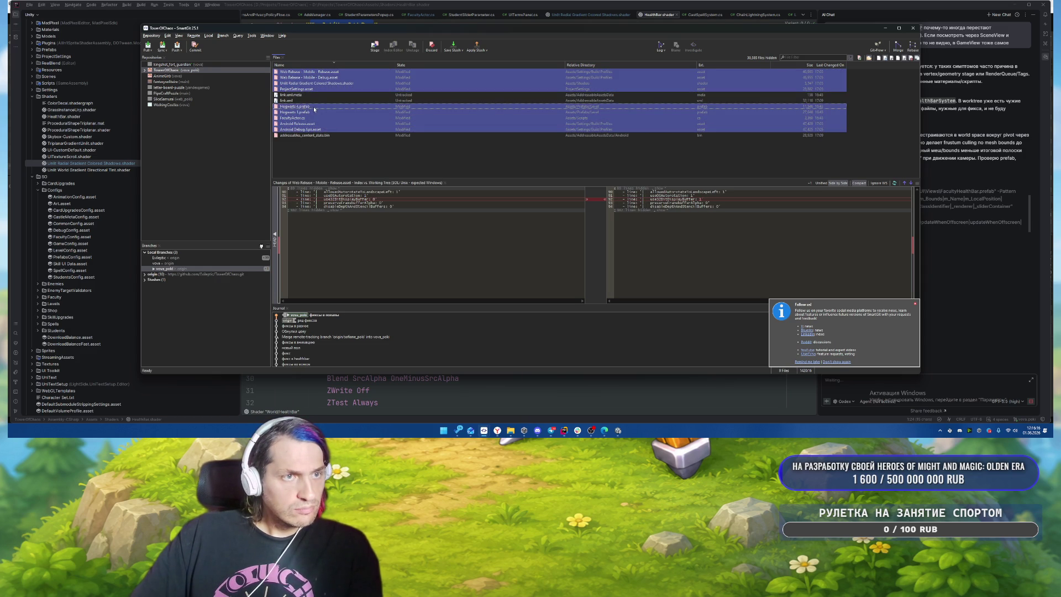
{"action": "right_click", "coordinate": [314, 107]}
{"action": "left_click", "coordinate": [349, 148]}
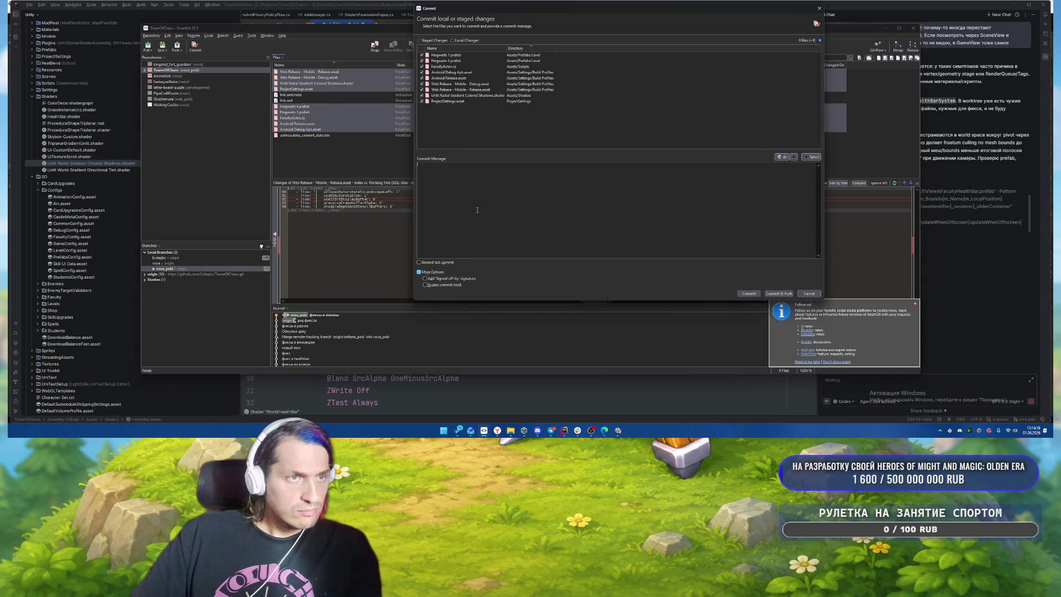
{"action": "type", "text": "фиксы"}
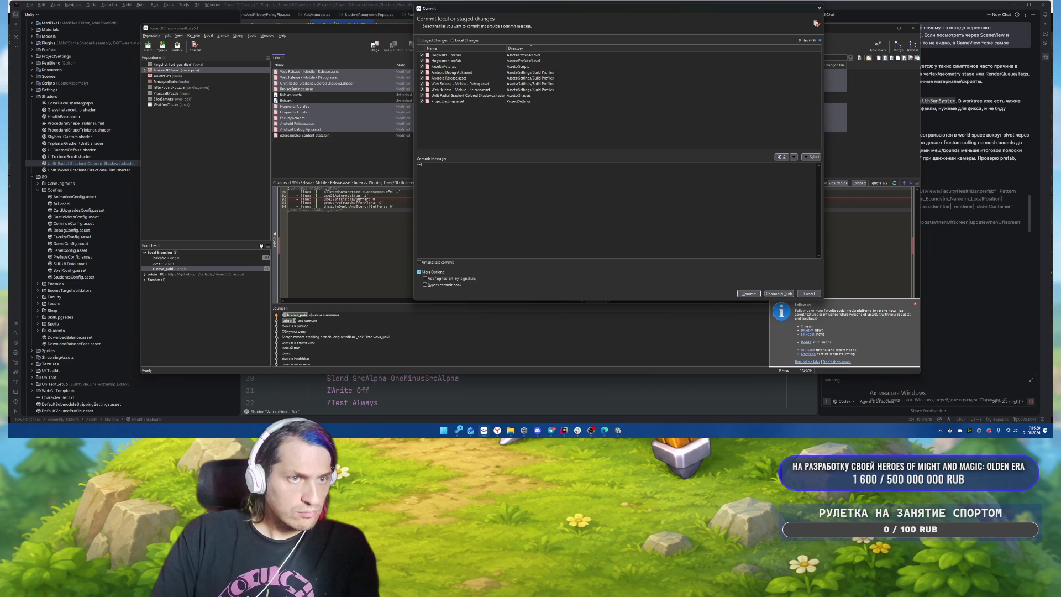
{"action": "key", "text": "ctrl+Return"}
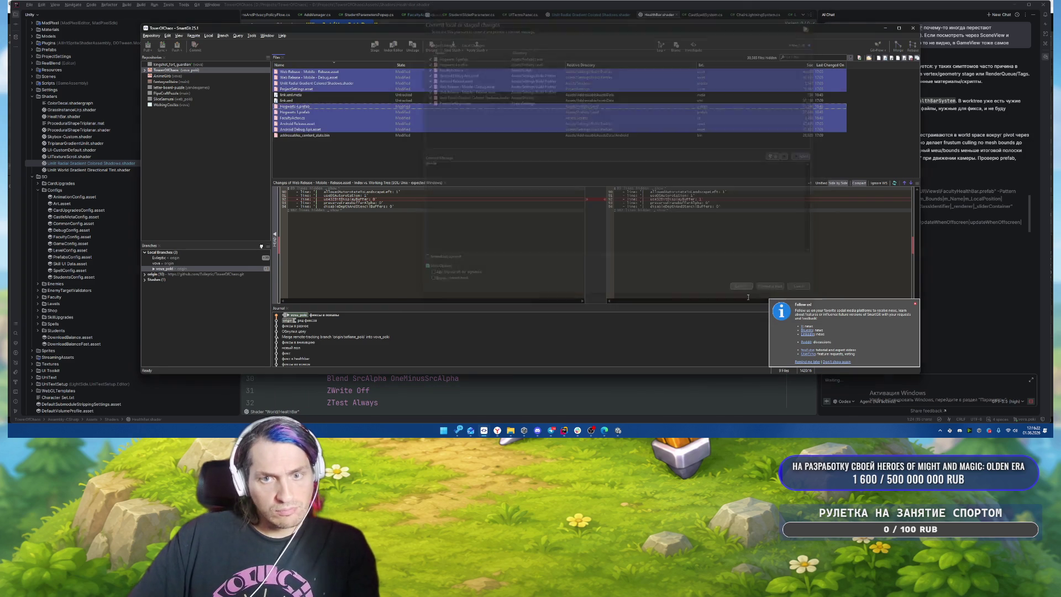
{"action": "left_click", "coordinate": [804, 354]}
Step: Check the shader's new Queue Transparent and DisableBatching True tags, briefly visiting the ChatGPT window
{"action": "left_click", "coordinate": [983, 276]}
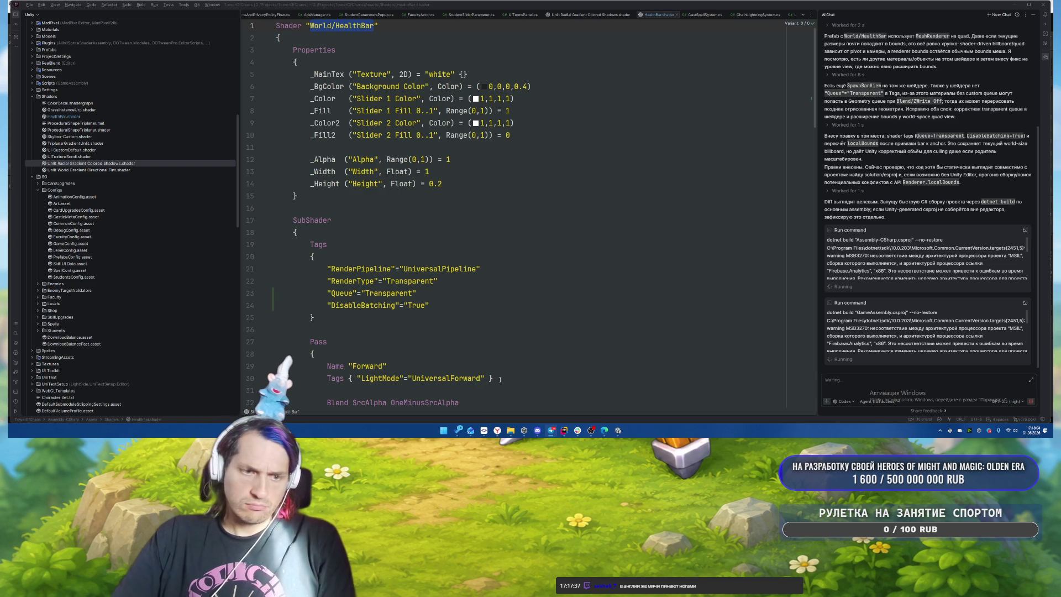
{"action": "key", "text": "alt+Tab"}
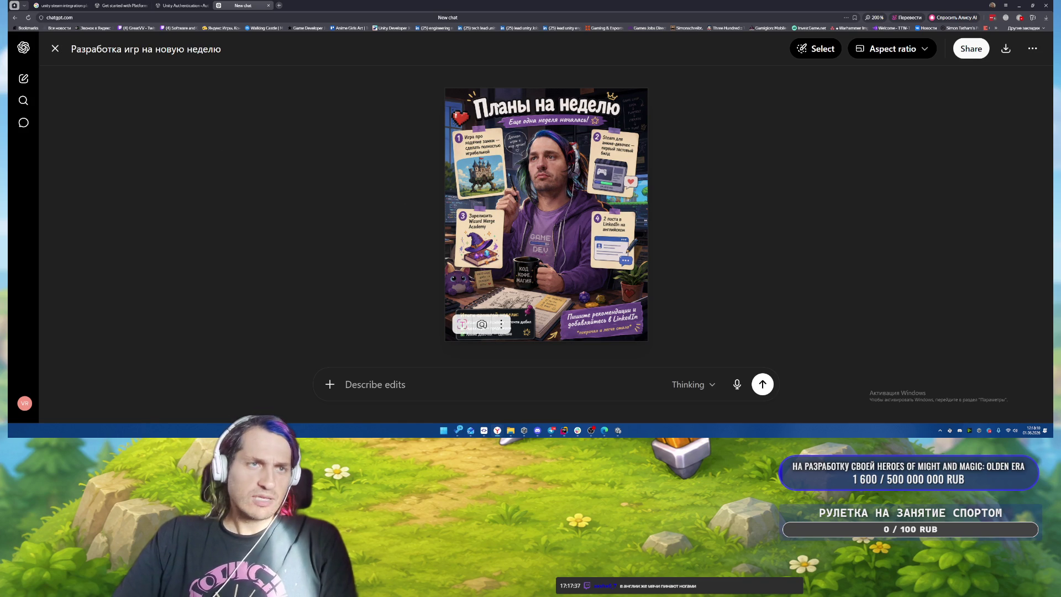
{"action": "left_click", "coordinate": [55, 49]}
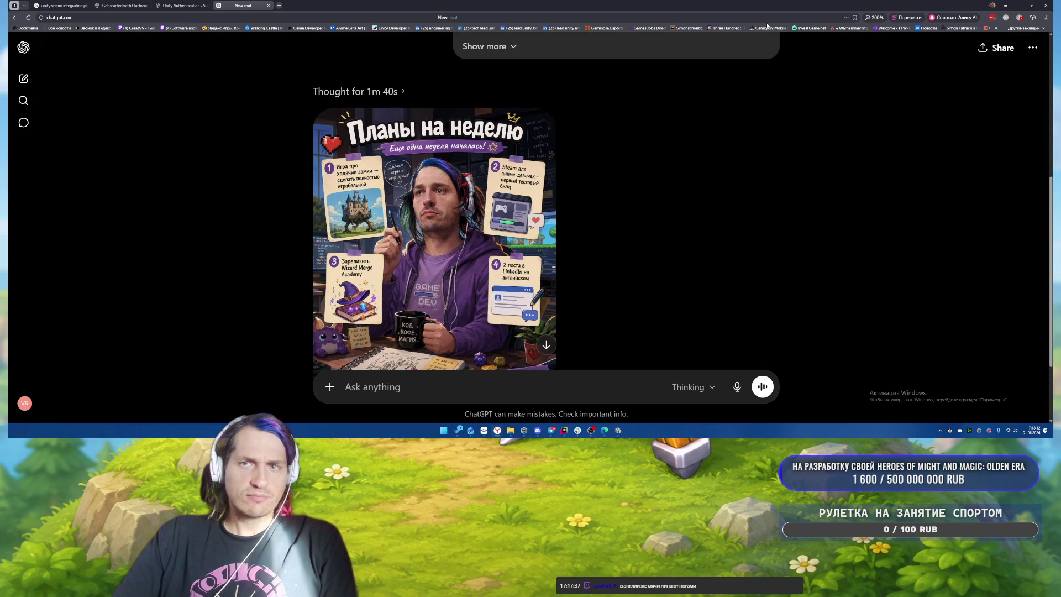
{"action": "left_click", "coordinate": [1019, 7]}
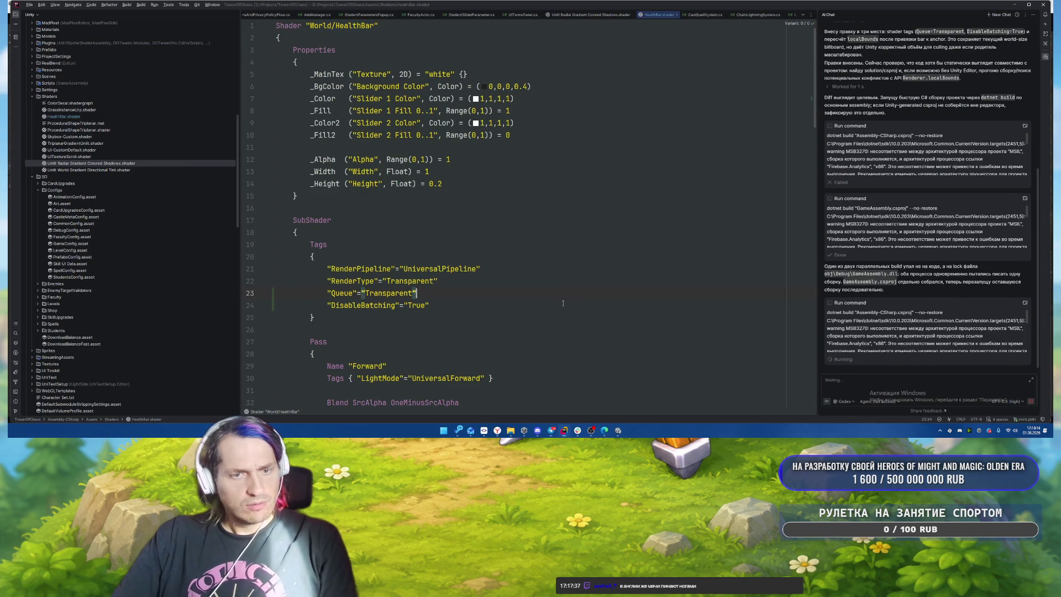
Step: Let Unity import the shader changes, then read Rider's finished AI summary of the fix
{"action": "left_click", "coordinate": [620, 432]}
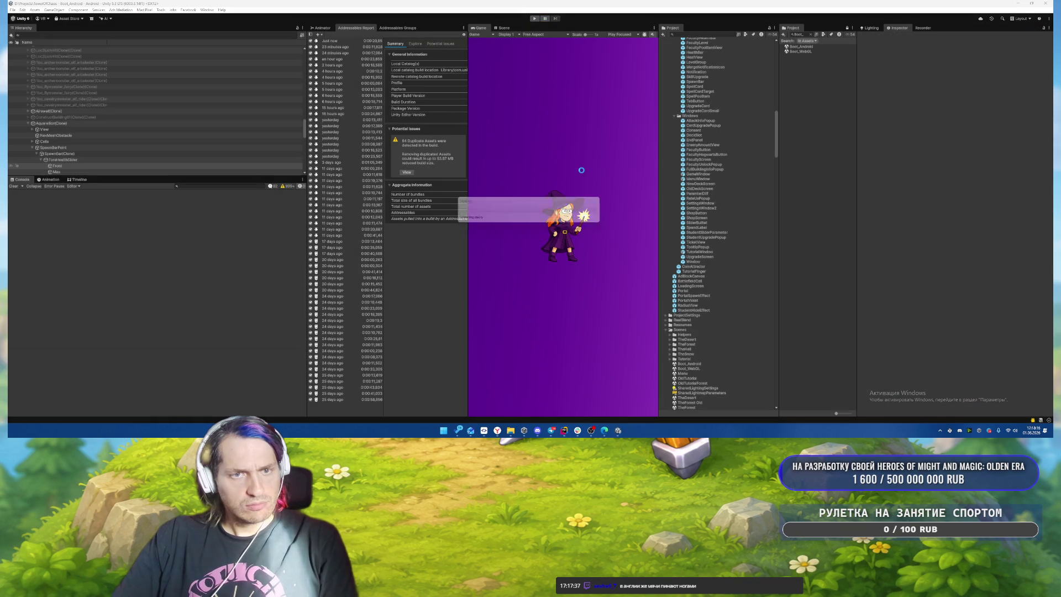
{"action": "left_click", "coordinate": [565, 432]}
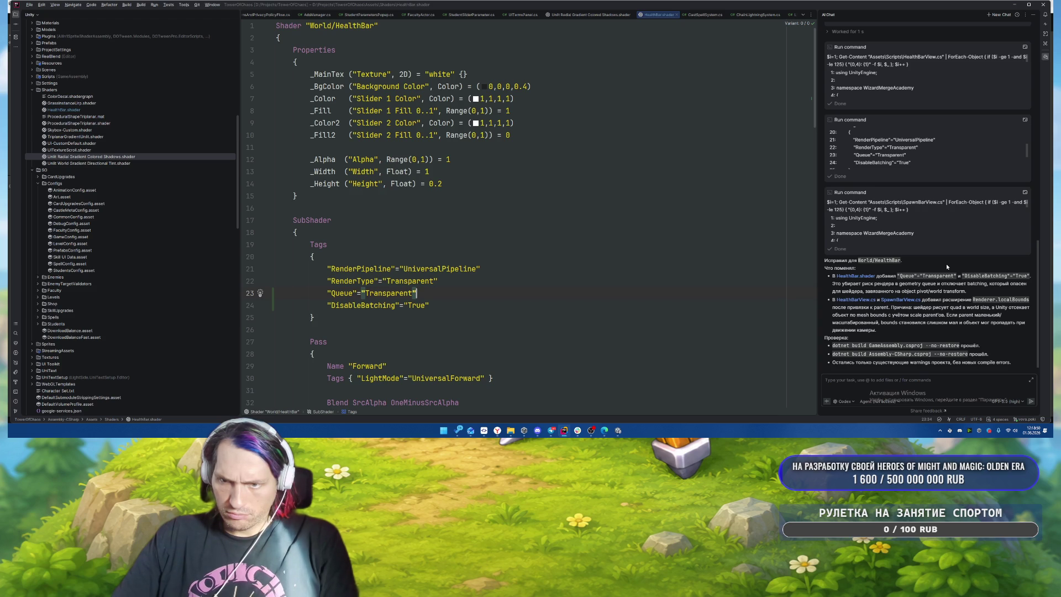
{"action": "key", "text": "alt+Tab"}
Step: Enter play mode and a level, place a unit and two buildings, buying a tile for 3 coins
{"action": "left_click", "coordinate": [536, 19]}
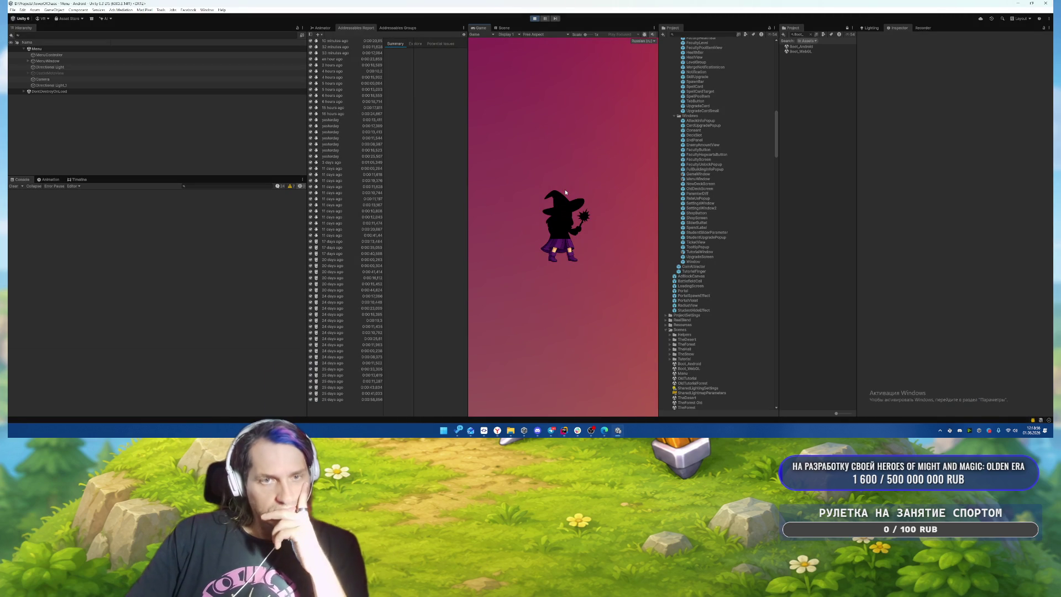
{"action": "left_click", "coordinate": [634, 215]}
{"action": "left_click", "coordinate": [634, 214]}
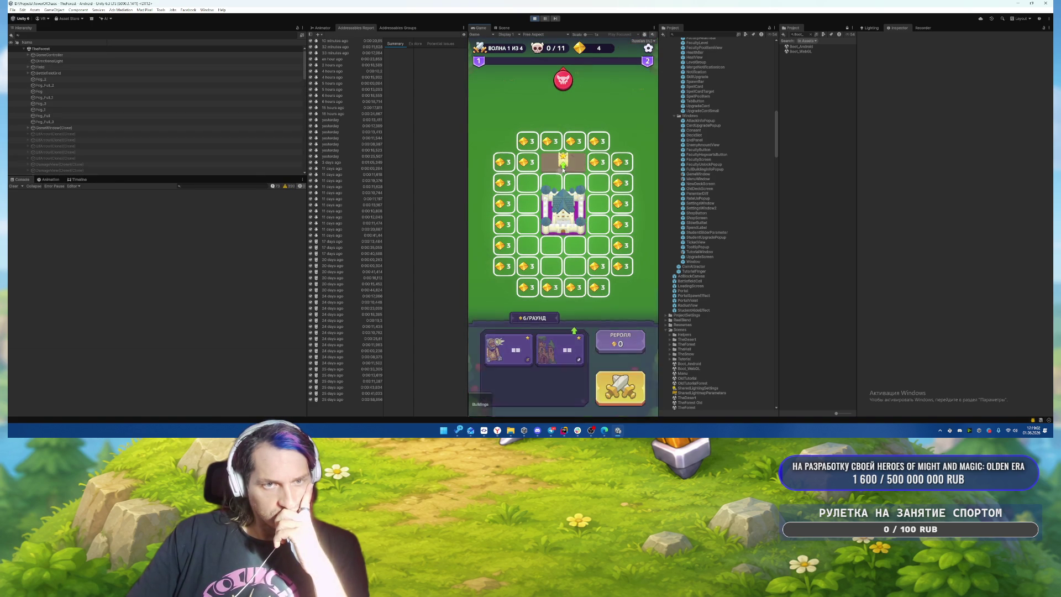
{"action": "left_click_drag", "start_coordinate": [559, 353], "coordinate": [534, 185]}
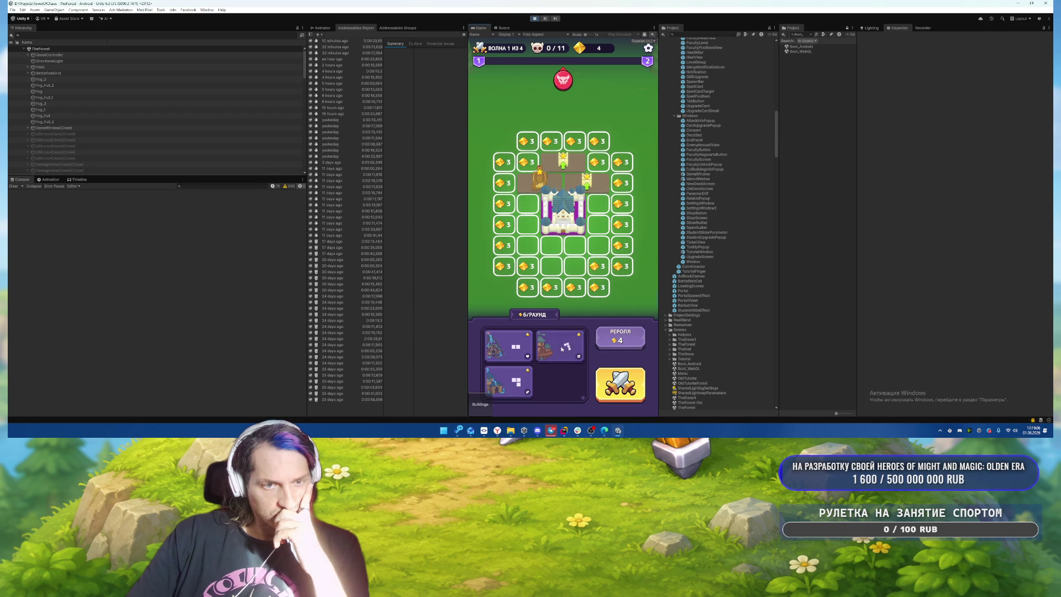
{"action": "left_click_drag", "start_coordinate": [507, 380], "coordinate": [590, 236]}
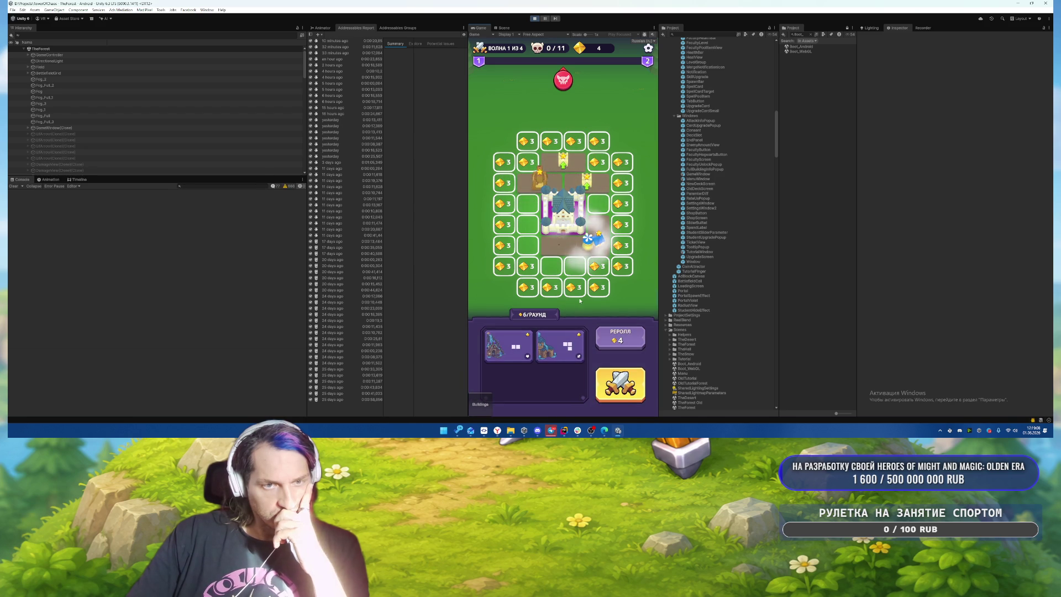
{"action": "left_click", "coordinate": [527, 265]}
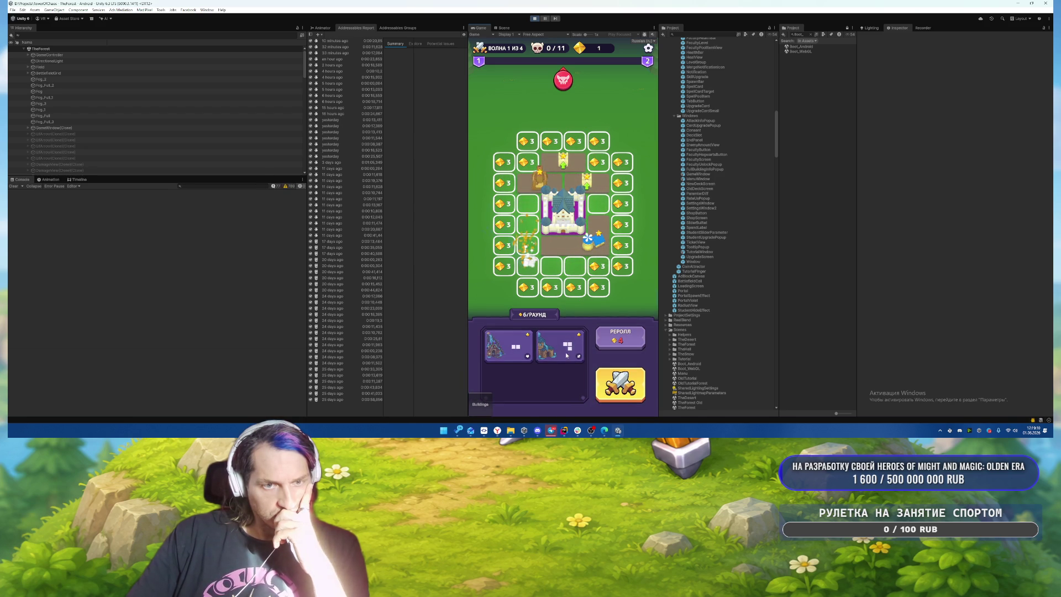
{"action": "left_click_drag", "start_coordinate": [566, 349], "coordinate": [527, 266]}
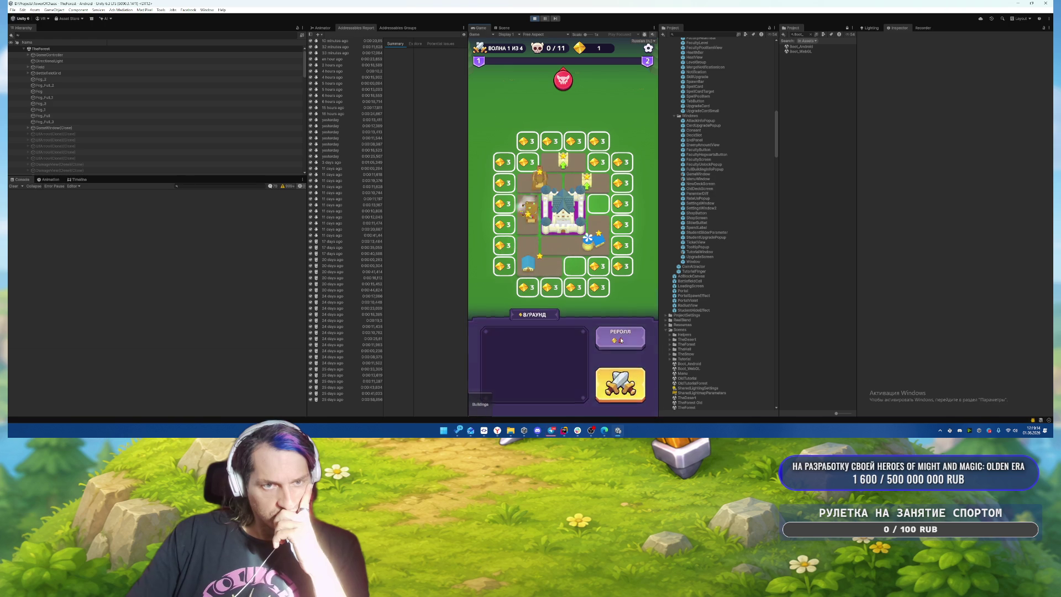
Step: Start wave 1 and cast the Tornado spell twice onto the enemies
{"action": "left_click", "coordinate": [620, 384]}
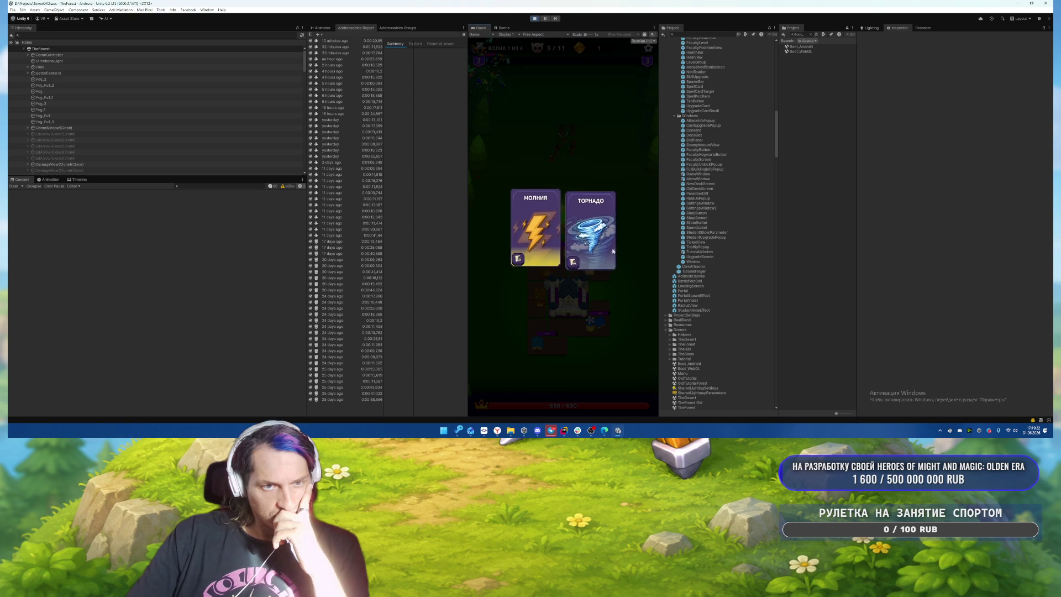
{"action": "left_click", "coordinate": [590, 227]}
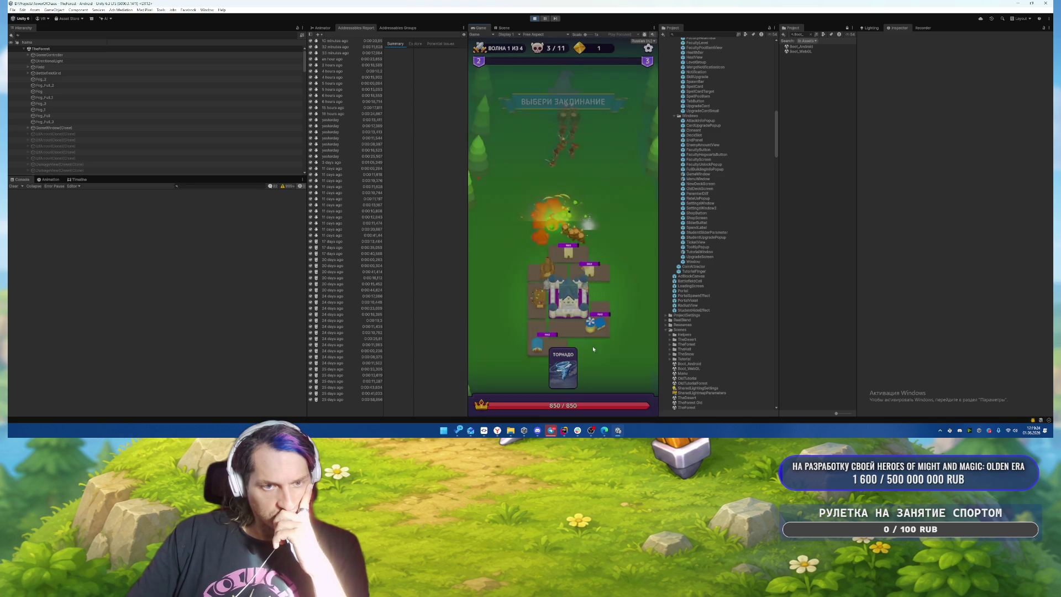
{"action": "left_click_drag", "start_coordinate": [563, 367], "coordinate": [558, 158]}
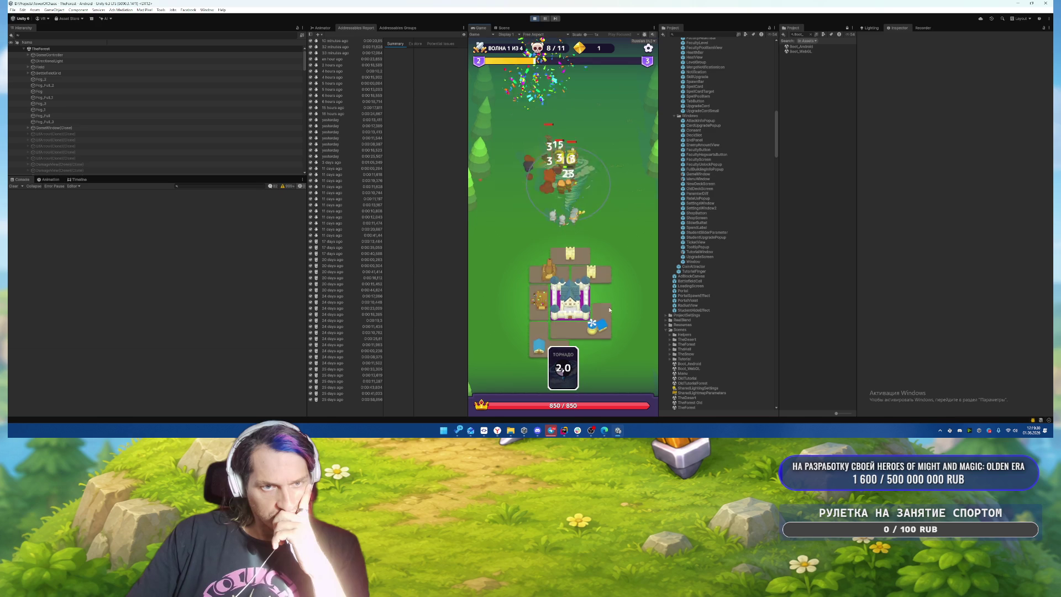
{"action": "left_click_drag", "start_coordinate": [563, 367], "coordinate": [562, 177]}
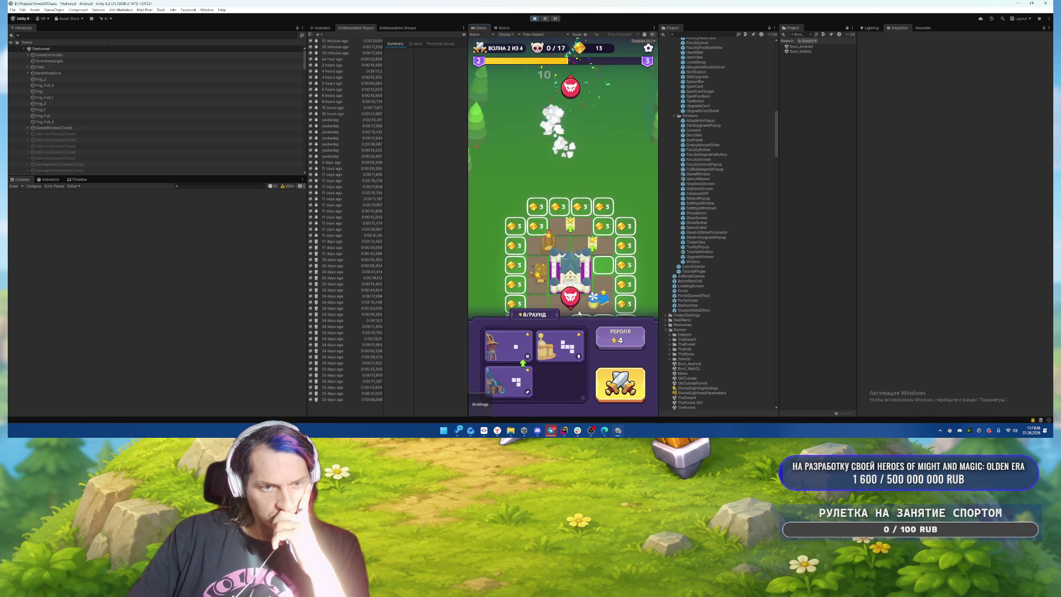
Step: Place two more buildings, move the purple-gold tower above the castle, and buy four bottom-right tiles
{"action": "left_click_drag", "start_coordinate": [508, 381], "coordinate": [530, 260]}
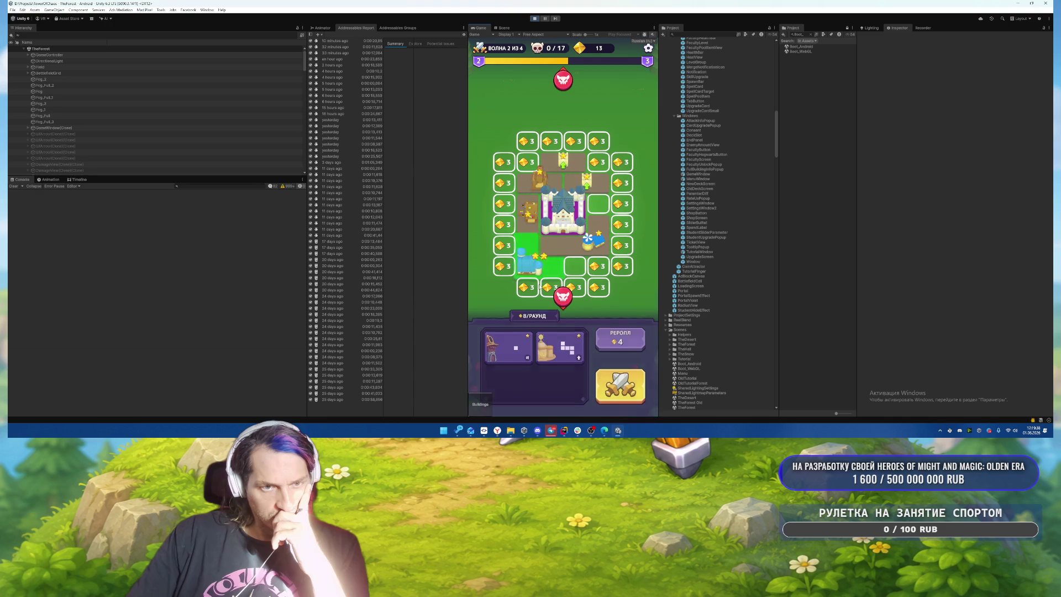
{"action": "mouse_move", "coordinate": [507, 345]}
{"action": "left_mouse_down"}
{"action": "mouse_move", "coordinate": [591, 237]}
{"action": "mouse_move", "coordinate": [618, 224]}
{"action": "mouse_move", "coordinate": [572, 253]}
{"action": "mouse_move", "coordinate": [586, 232]}
{"action": "left_mouse_up"}
{"action": "left_click_drag", "start_coordinate": [598, 193], "coordinate": [574, 171]}
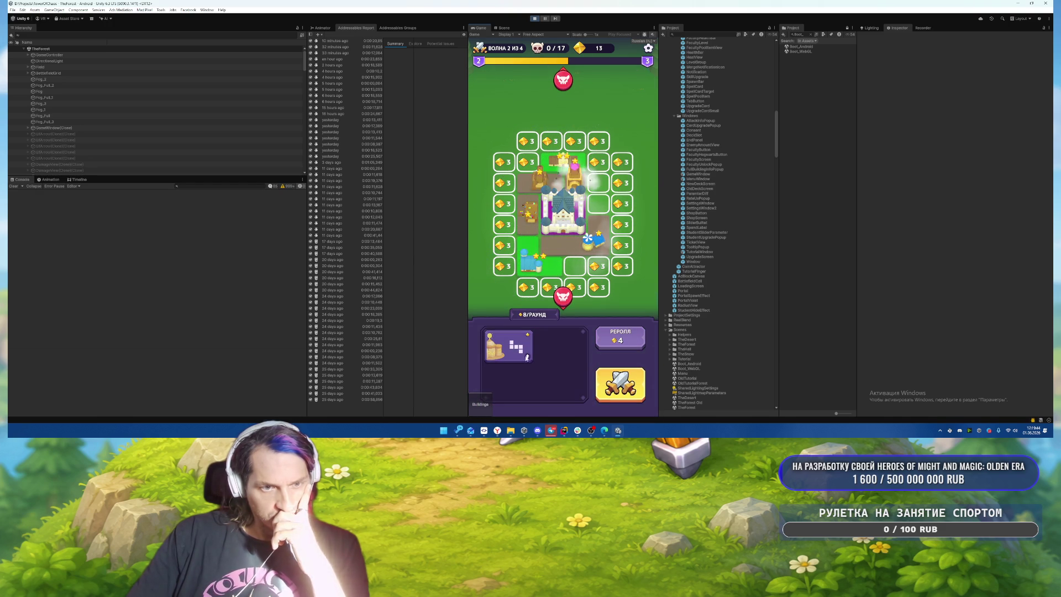
{"action": "left_click", "coordinate": [598, 266]}
{"action": "left_click", "coordinate": [599, 286]}
{"action": "left_click", "coordinate": [575, 287]}
{"action": "left_click", "coordinate": [551, 287]}
{"action": "left_click_drag", "start_coordinate": [590, 246], "coordinate": [590, 247]}
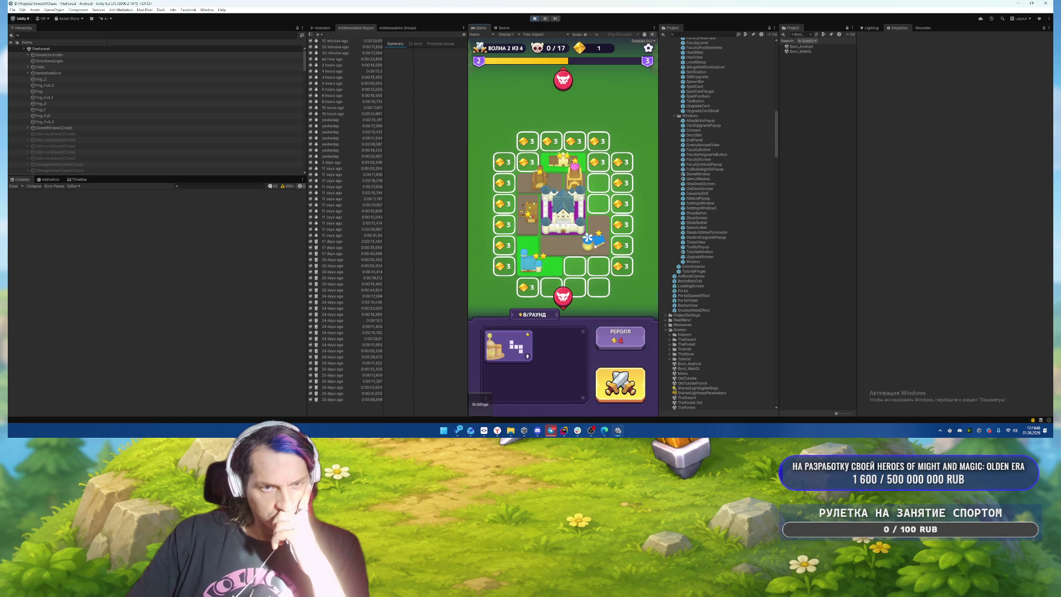
Step: Start wave 2 and clear it with Tornado and Lightning spells
{"action": "left_click", "coordinate": [618, 387]}
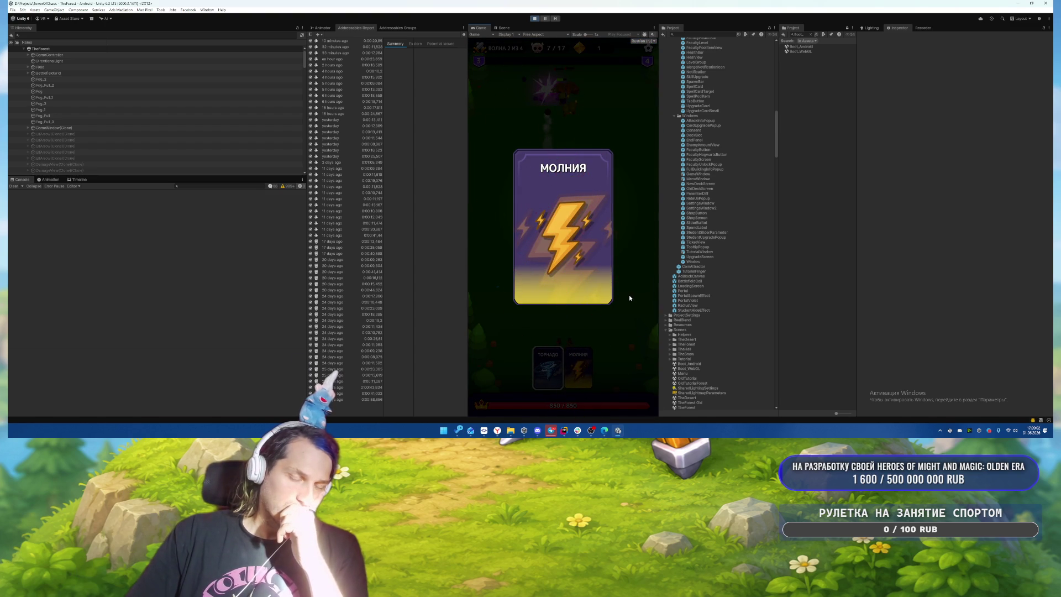
{"action": "left_click", "coordinate": [578, 367]}
{"action": "left_click", "coordinate": [547, 368]}
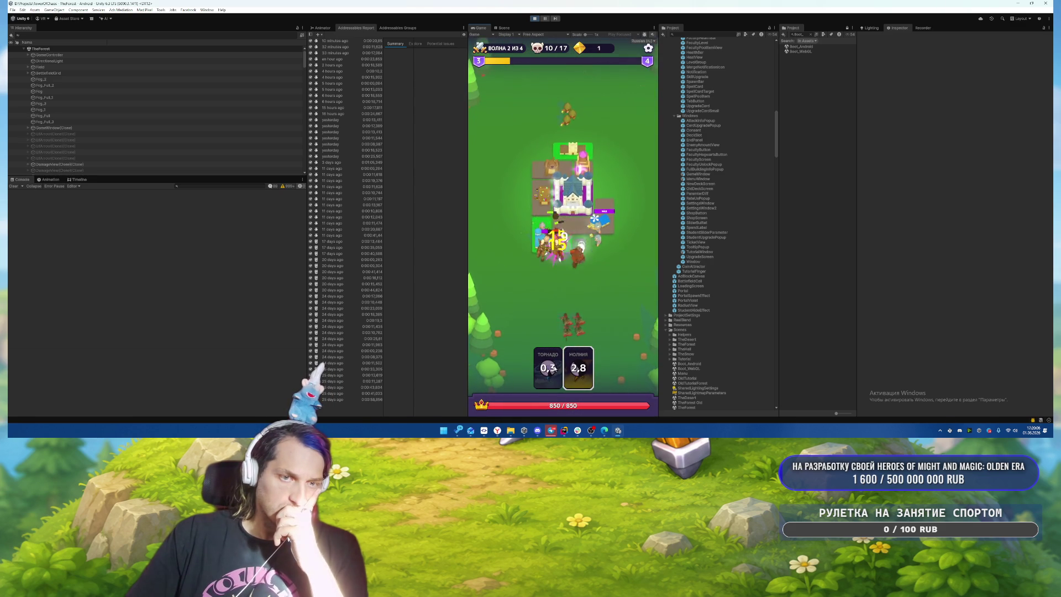
{"action": "left_click", "coordinate": [579, 297]}
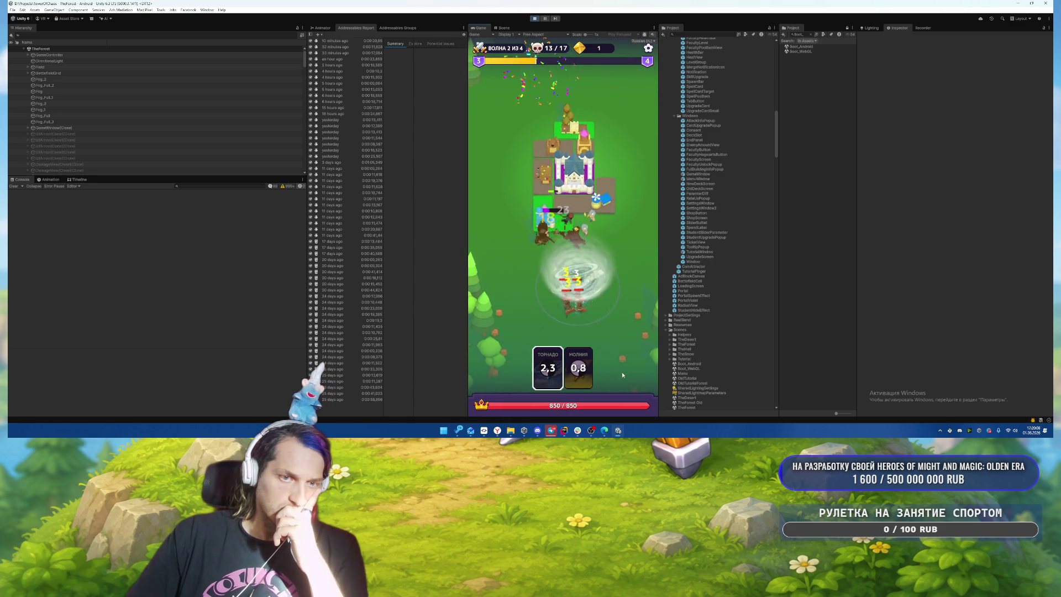
{"action": "left_click", "coordinate": [572, 293]}
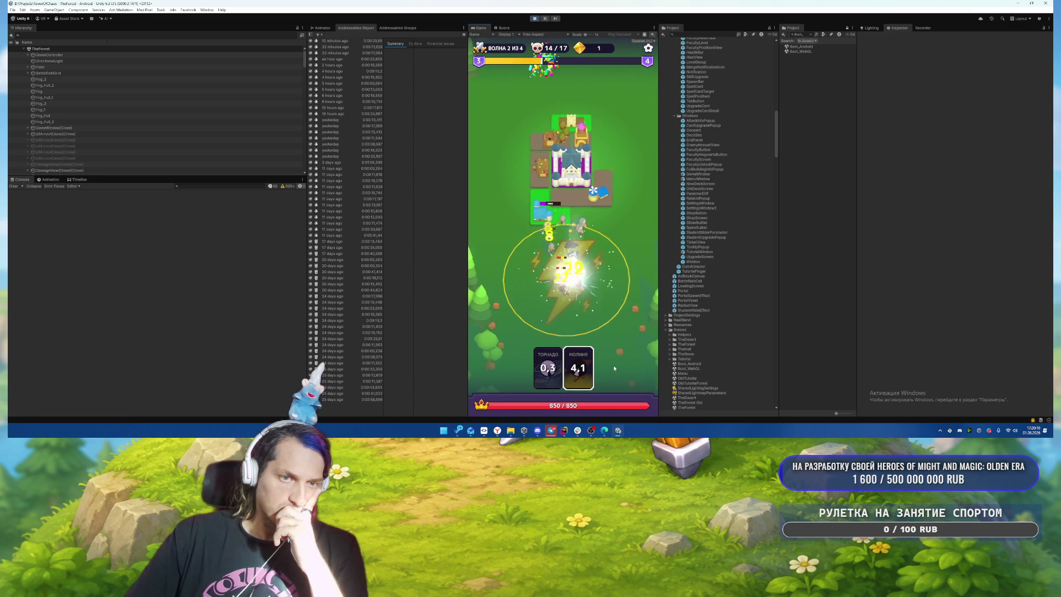
{"action": "left_click", "coordinate": [573, 279]}
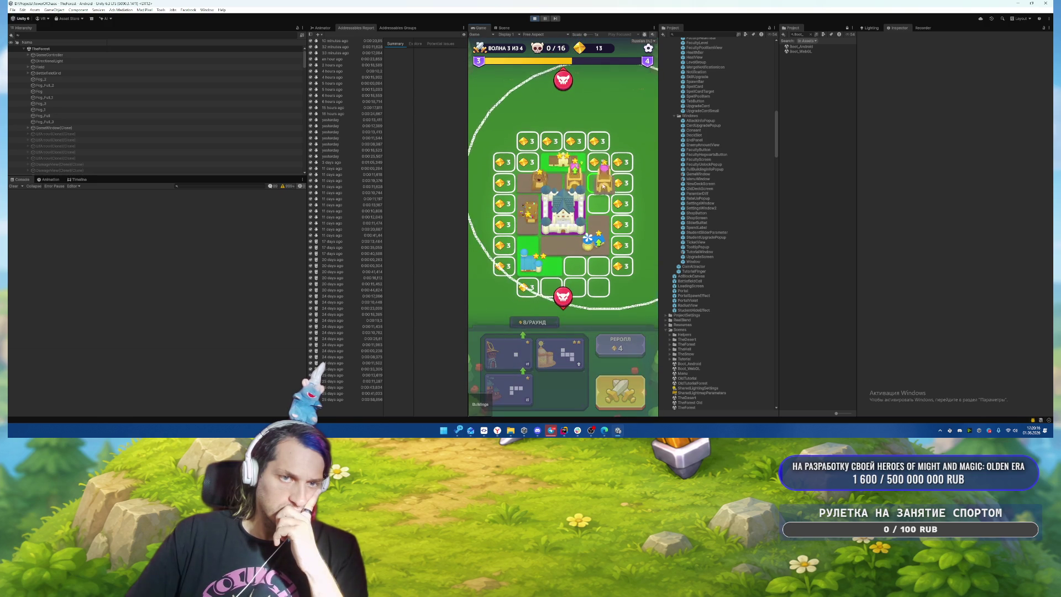
Step: Place the wizard and another building for wave 3, then stop play mode
{"action": "left_click_drag", "start_coordinate": [602, 187], "coordinate": [602, 186]}
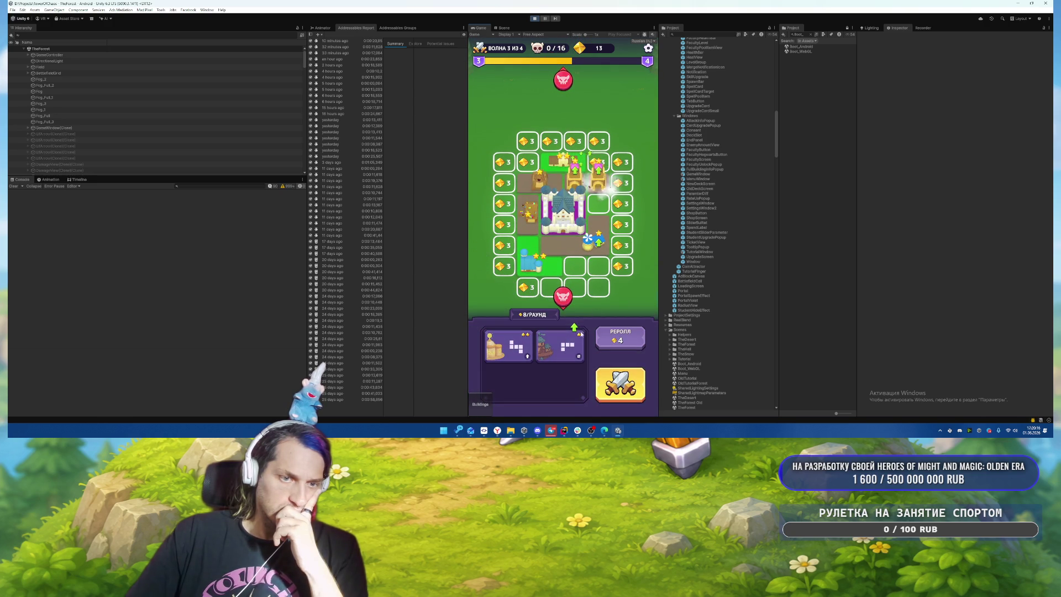
{"action": "left_click_drag", "start_coordinate": [559, 345], "coordinate": [586, 279]}
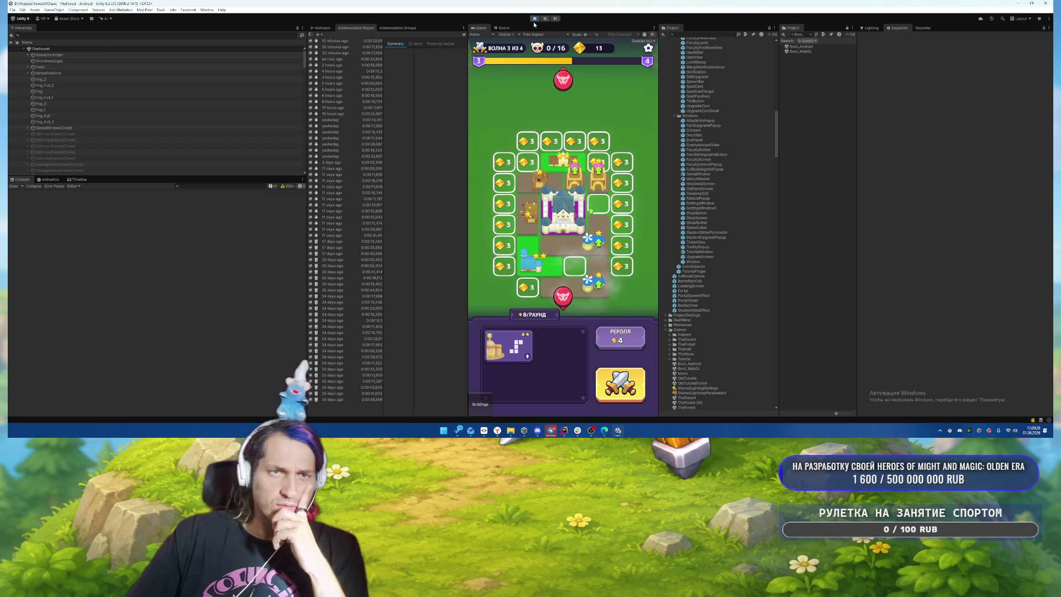
{"action": "key", "text": "ctrl+p"}
Step: Clear the Console and build the Android APK, overwriting the existing file
{"action": "left_click", "coordinate": [14, 186]}
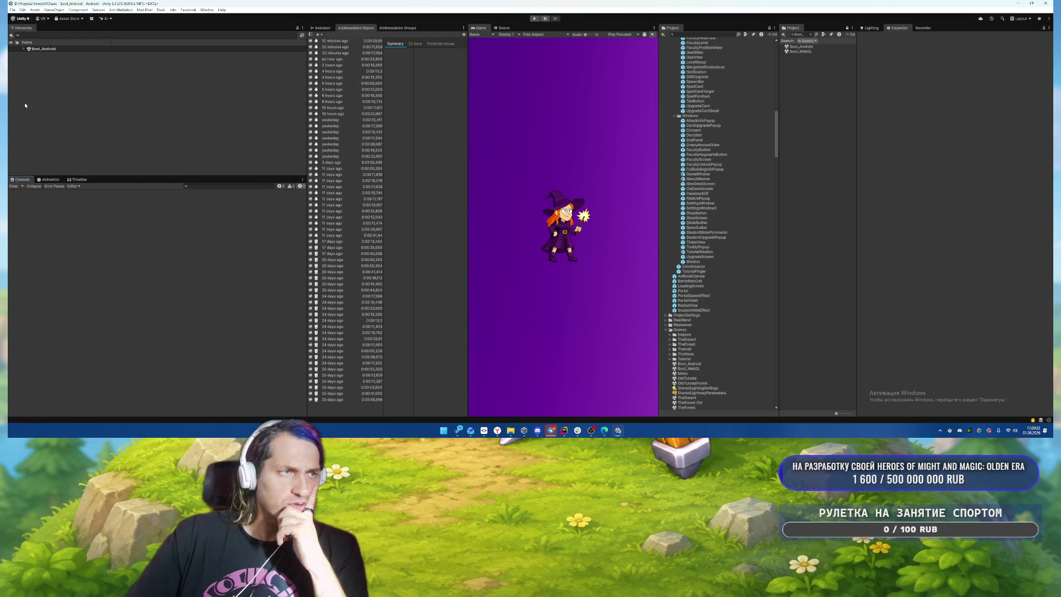
{"action": "left_click", "coordinate": [12, 9]}
{"action": "left_click", "coordinate": [33, 94]}
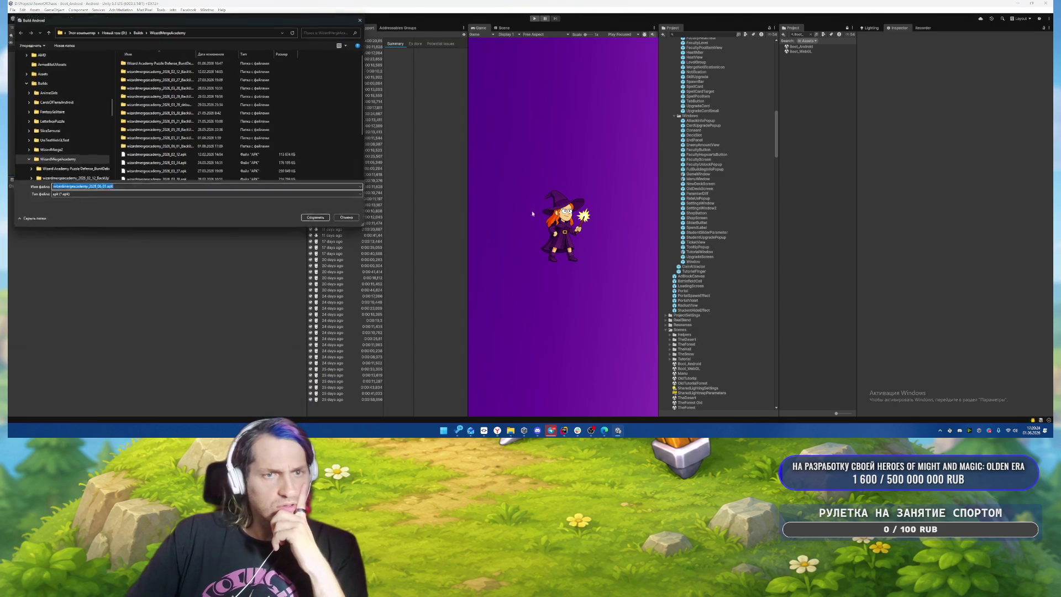
{"action": "left_click", "coordinate": [308, 220]}
{"action": "left_click", "coordinate": [546, 218]}
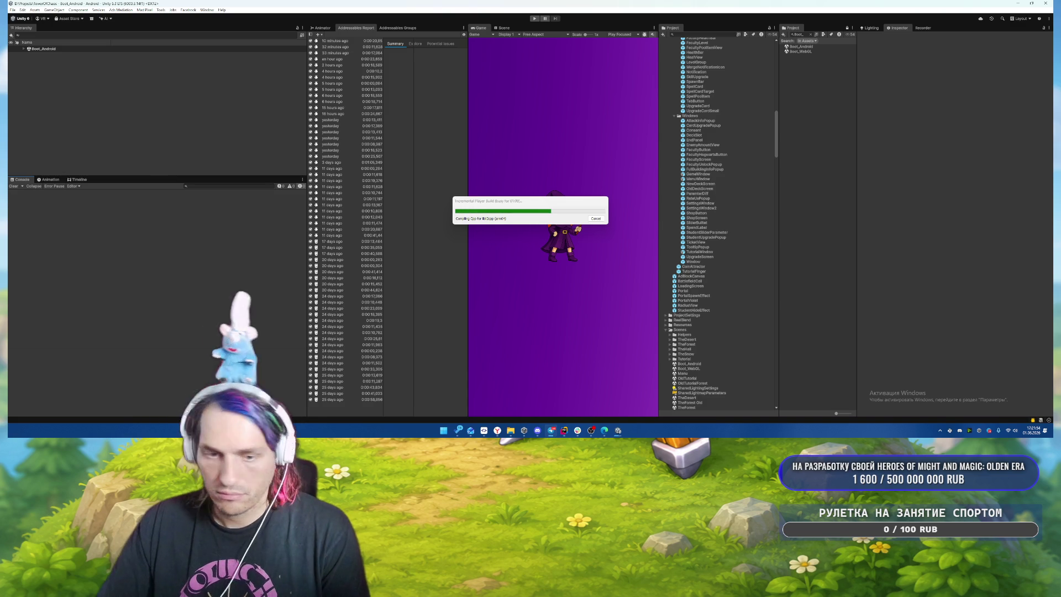
Step: Open linkedin.com in a new tab and accept the pending invitation in My Network
{"action": "left_click", "coordinate": [526, 407]}
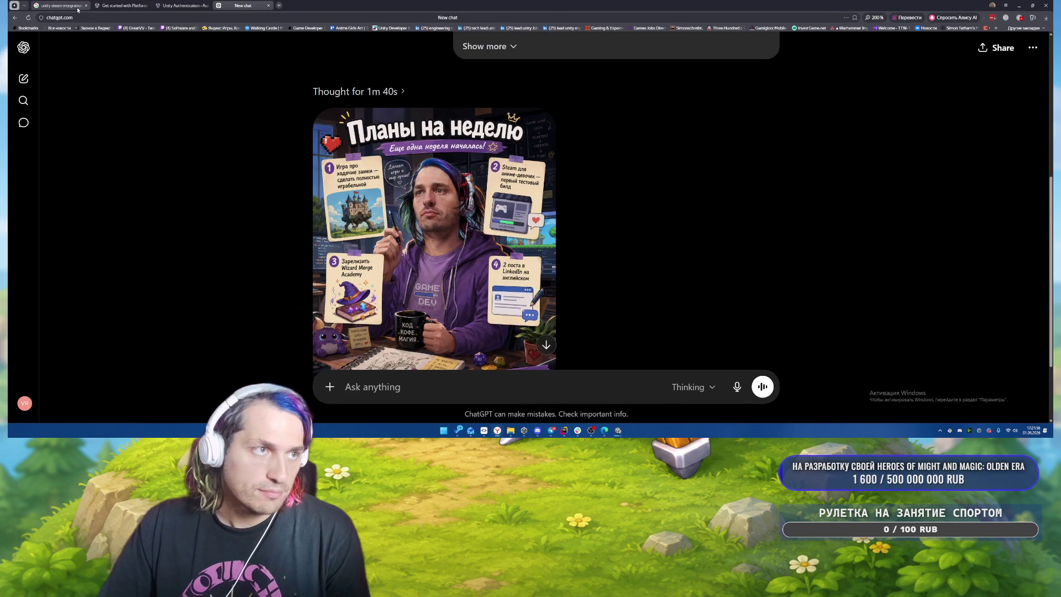
{"action": "left_click", "coordinate": [280, 8]}
{"action": "type", "text": "l"}
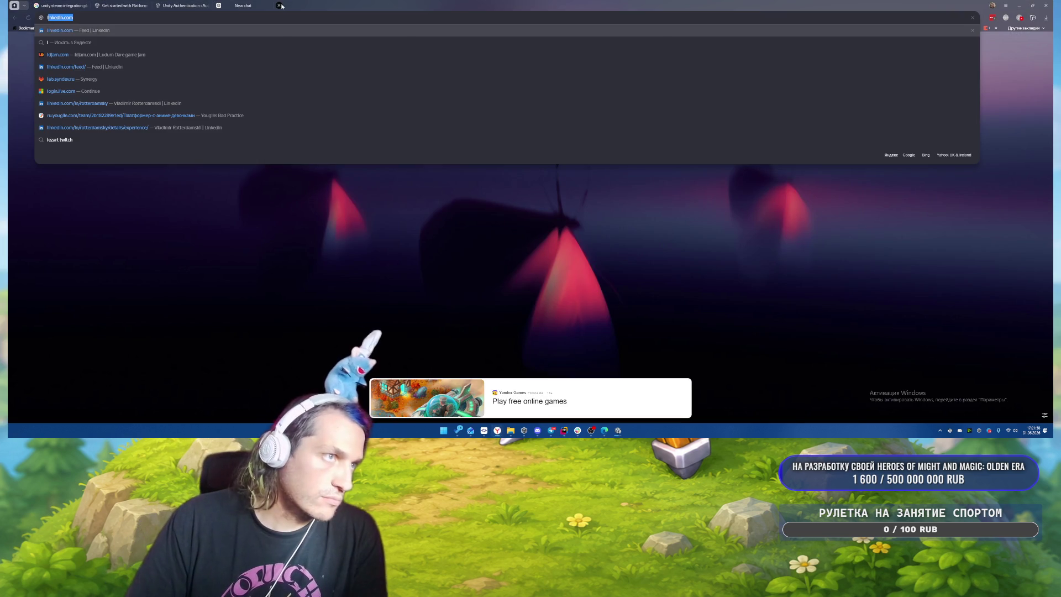
{"action": "key", "text": "Return"}
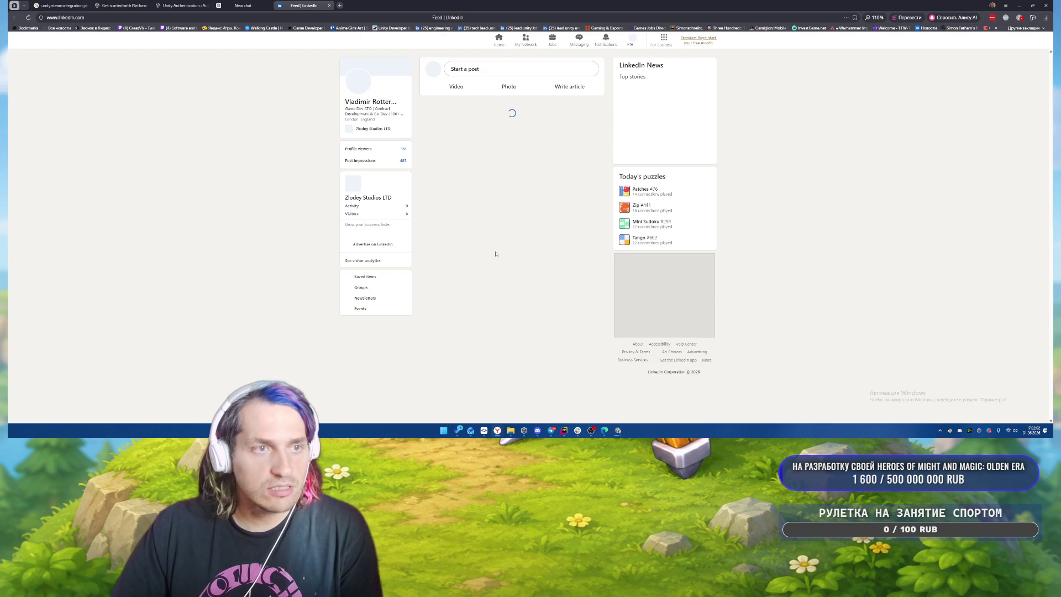
{"action": "left_click", "coordinate": [525, 42]}
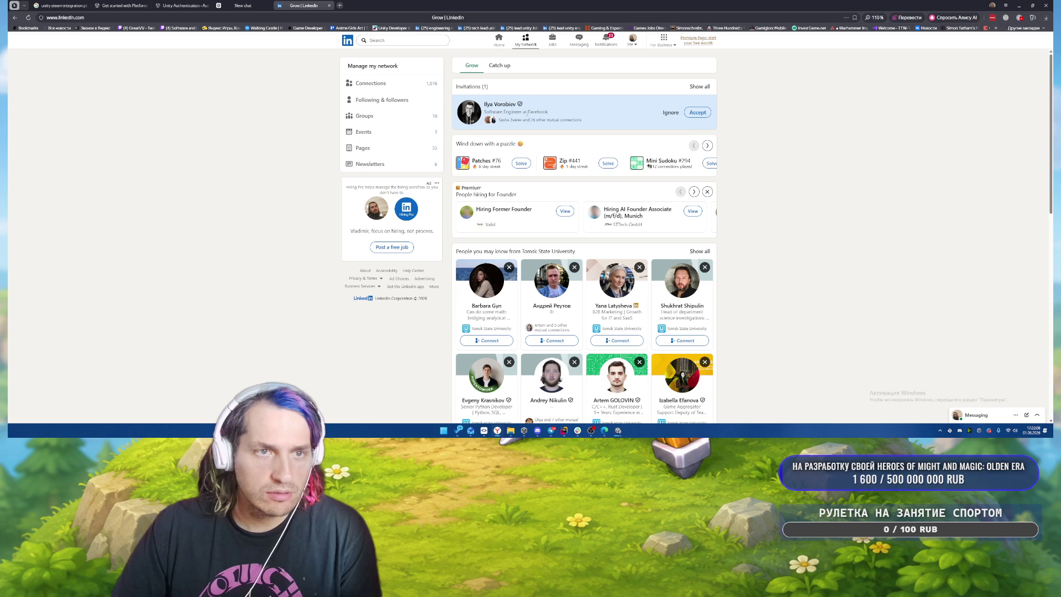
{"action": "left_click", "coordinate": [697, 112]}
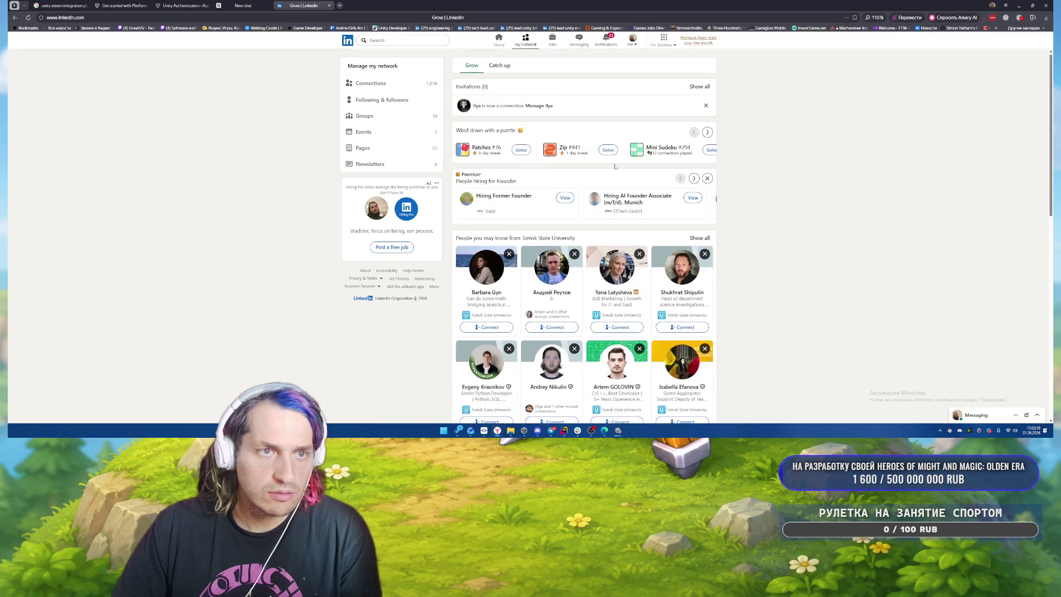
Step: View the new connection's full Experience list (Meta, Spotify, BandLab, Topface), then return to the feed
{"action": "left_click", "coordinate": [474, 106]}
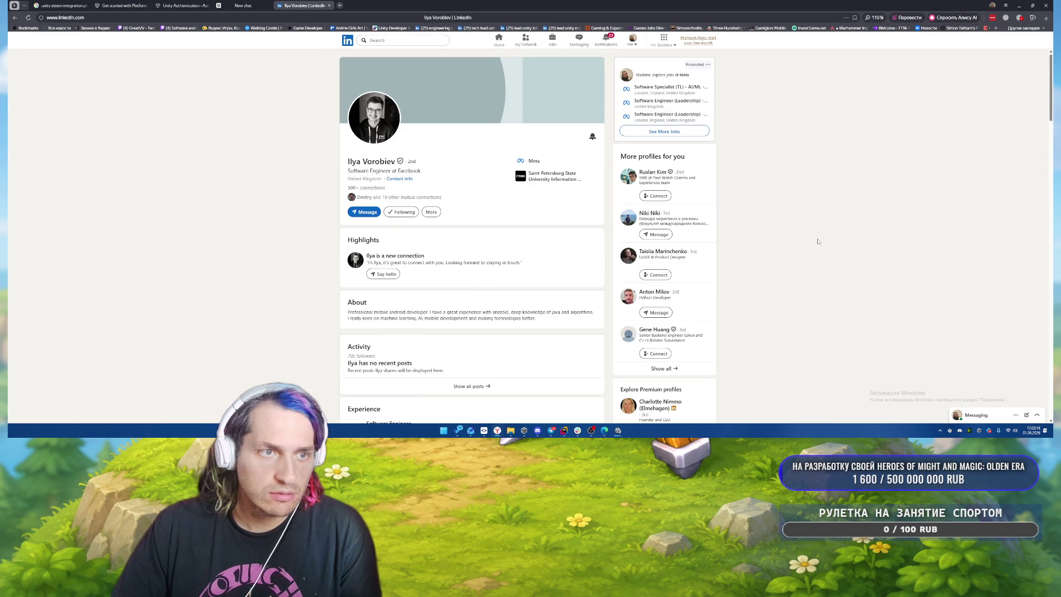
{"action": "scroll", "coordinate": [441, 240], "scroll_direction": "down", "scroll_amount": 2}
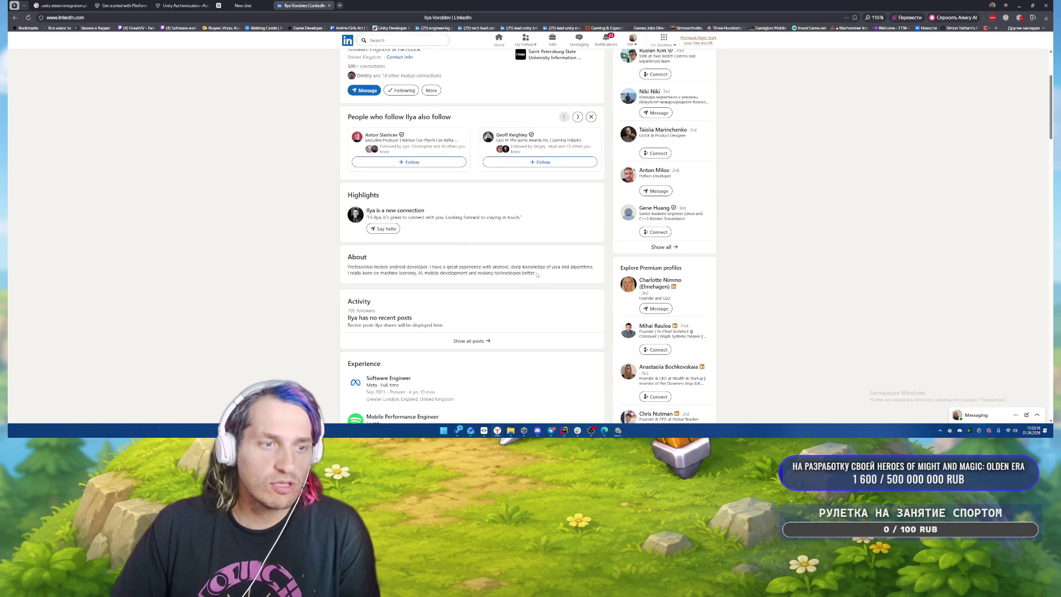
{"action": "scroll", "coordinate": [536, 275], "scroll_direction": "down", "scroll_amount": 2}
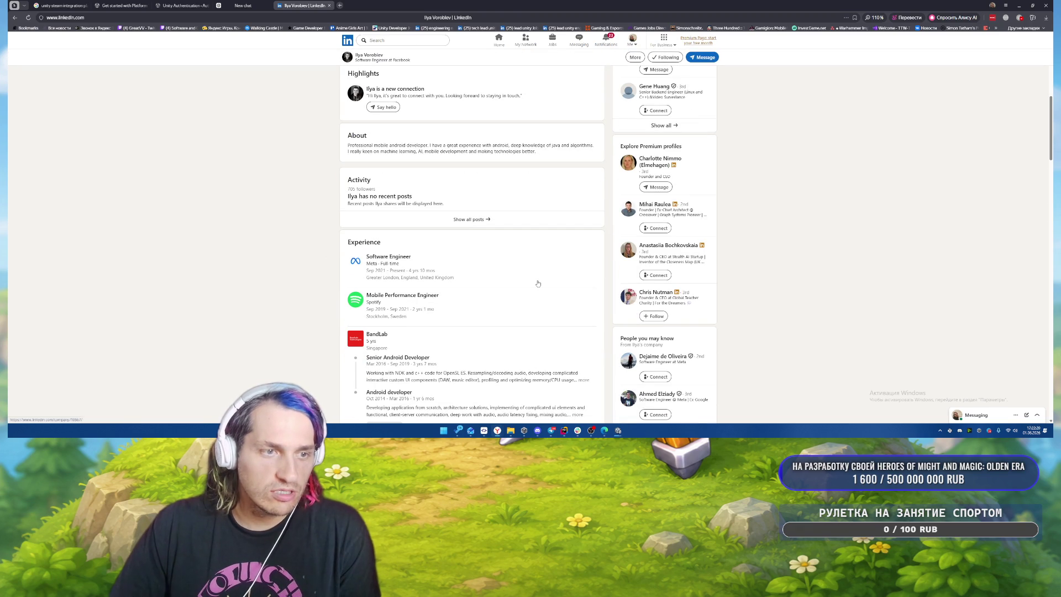
{"action": "scroll", "coordinate": [537, 283], "scroll_direction": "down", "scroll_amount": 2}
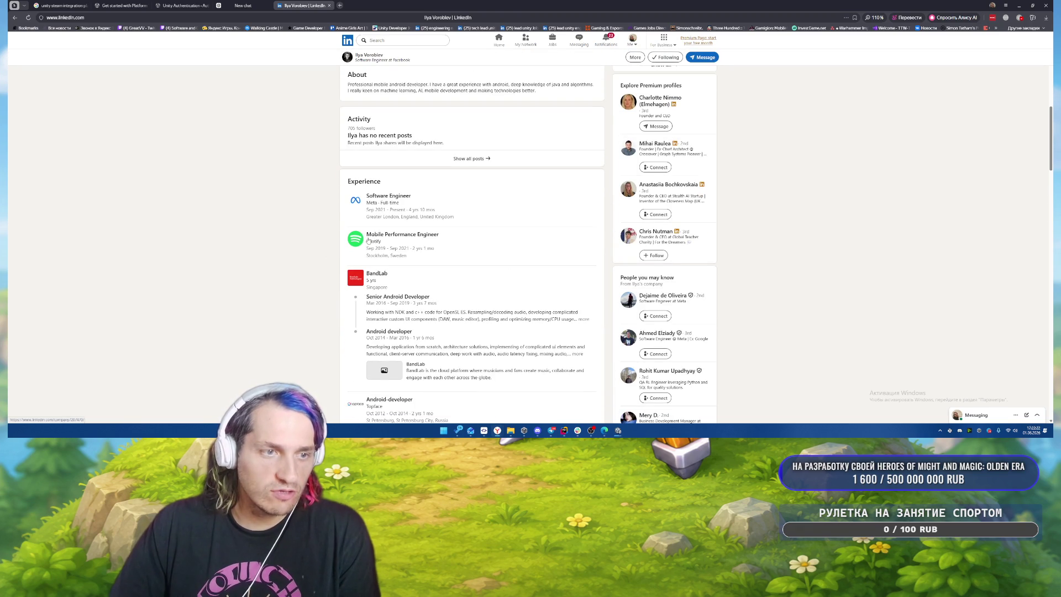
{"action": "scroll", "coordinate": [509, 259], "scroll_direction": "down", "scroll_amount": 1}
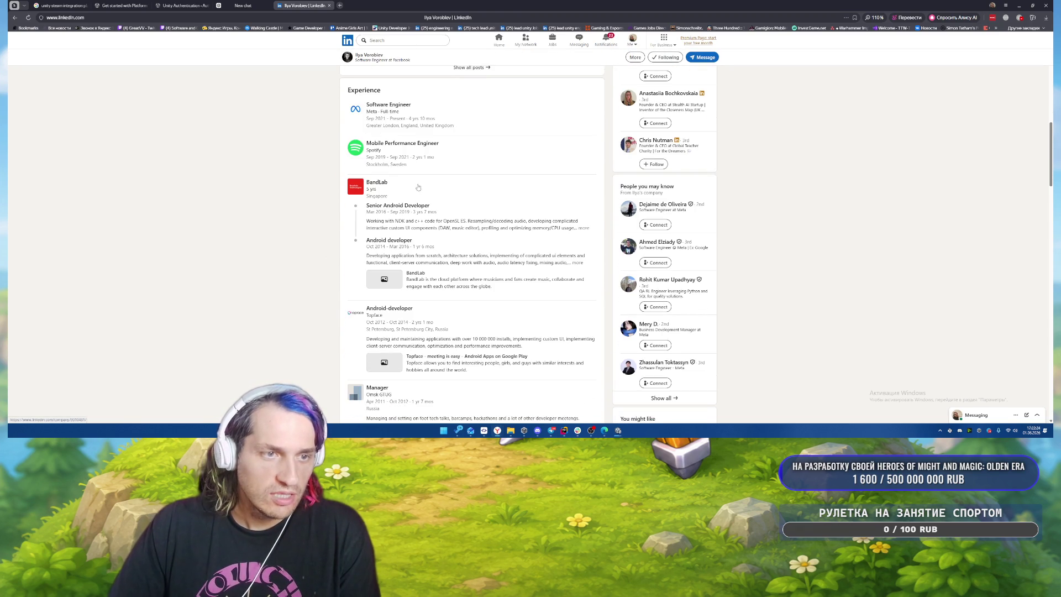
{"action": "scroll", "coordinate": [459, 198], "scroll_direction": "down", "scroll_amount": 2}
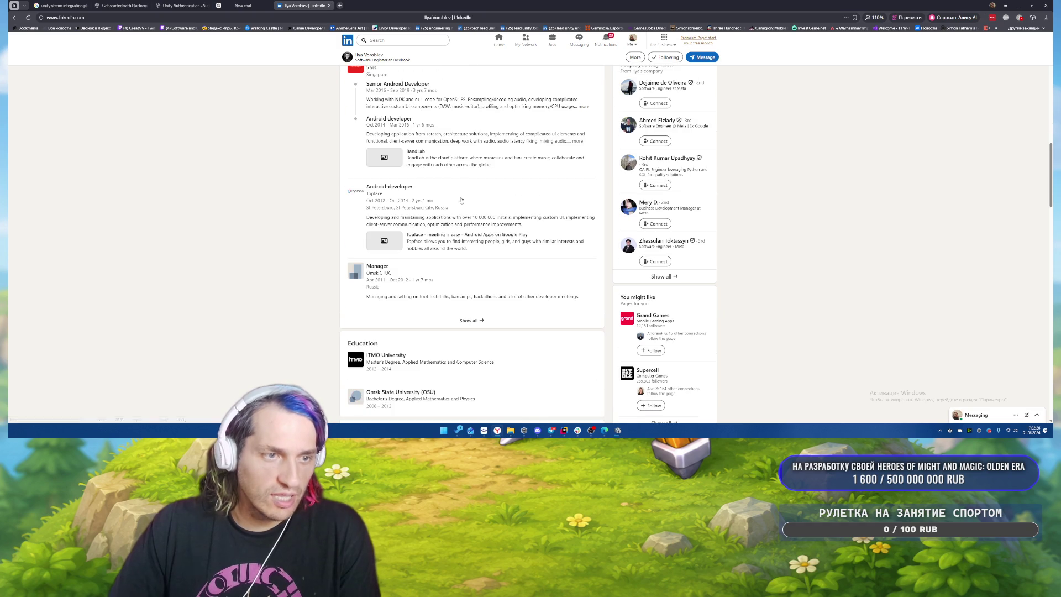
{"action": "left_click", "coordinate": [471, 324]}
{"action": "scroll", "coordinate": [516, 273], "scroll_direction": "down", "scroll_amount": 3}
{"action": "scroll", "coordinate": [517, 270], "scroll_direction": "down", "scroll_amount": 1}
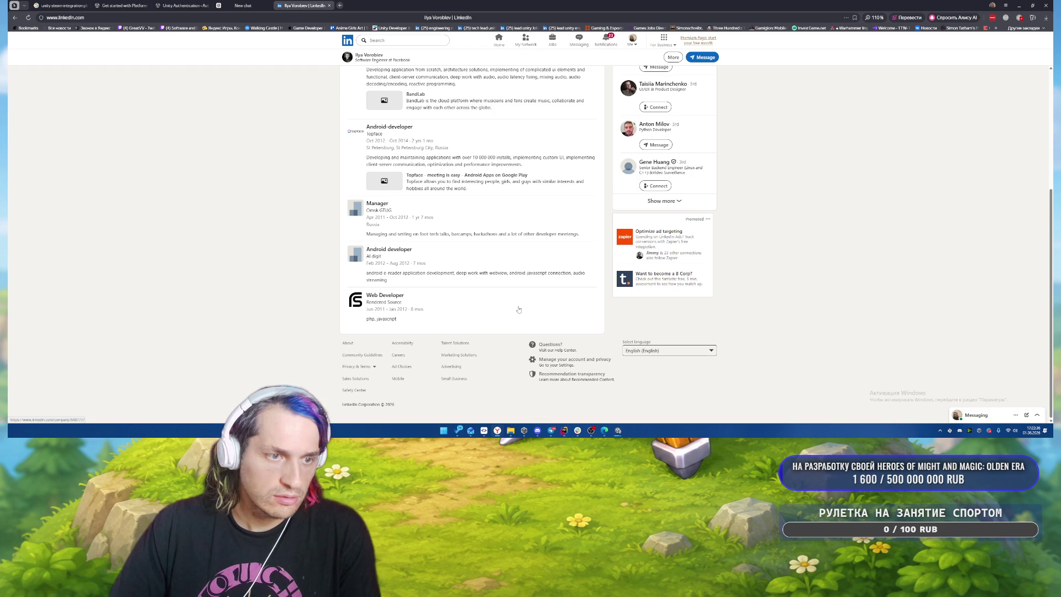
{"action": "scroll", "coordinate": [518, 309], "scroll_direction": "up", "scroll_amount": 3}
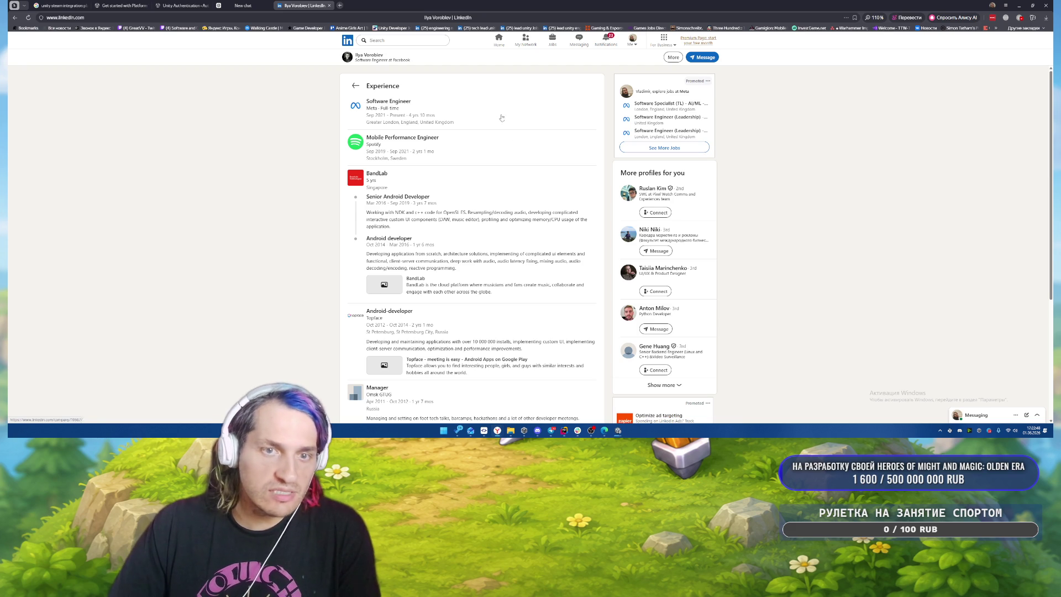
{"action": "left_click", "coordinate": [498, 40]}
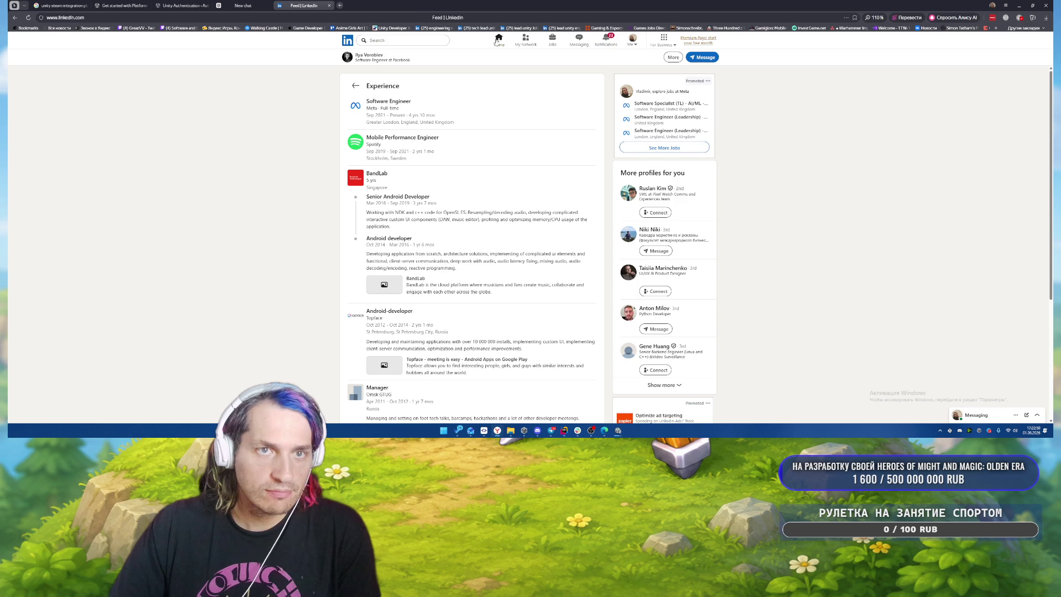
Step: Go to your own LinkedIn profile and scroll down to the Recommendations section
{"action": "left_click", "coordinate": [635, 43]}
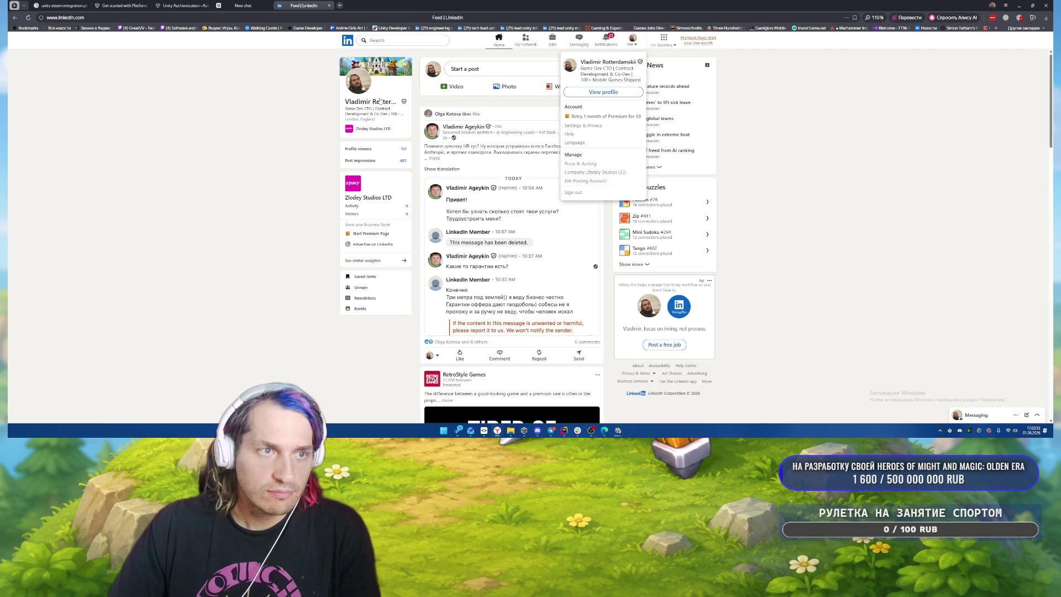
{"action": "left_click", "coordinate": [379, 101]}
{"action": "scroll", "coordinate": [494, 211], "scroll_direction": "down", "scroll_amount": 5}
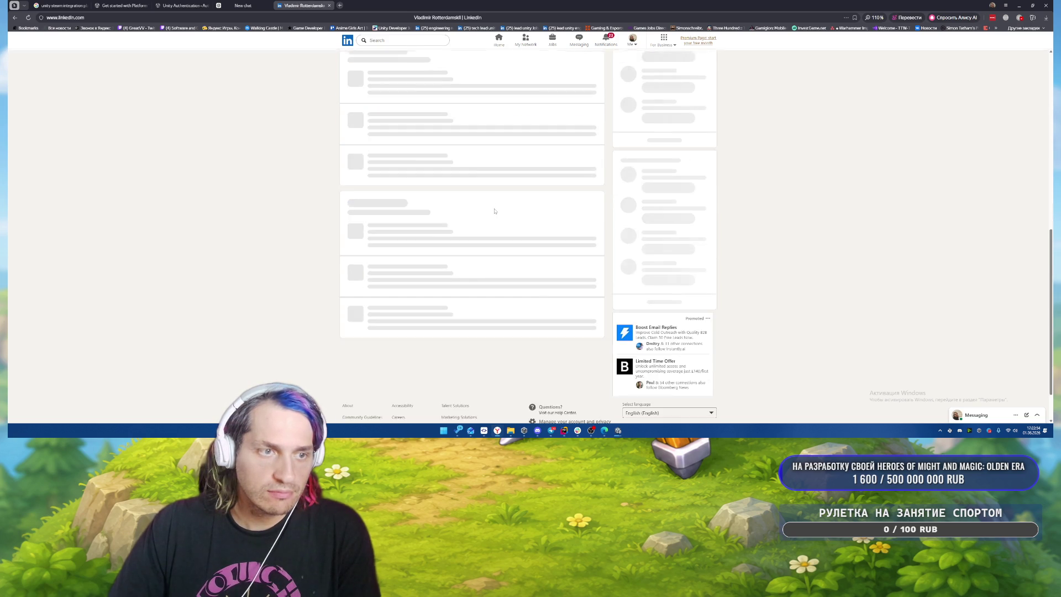
{"action": "scroll", "coordinate": [509, 293], "scroll_direction": "down", "scroll_amount": 3}
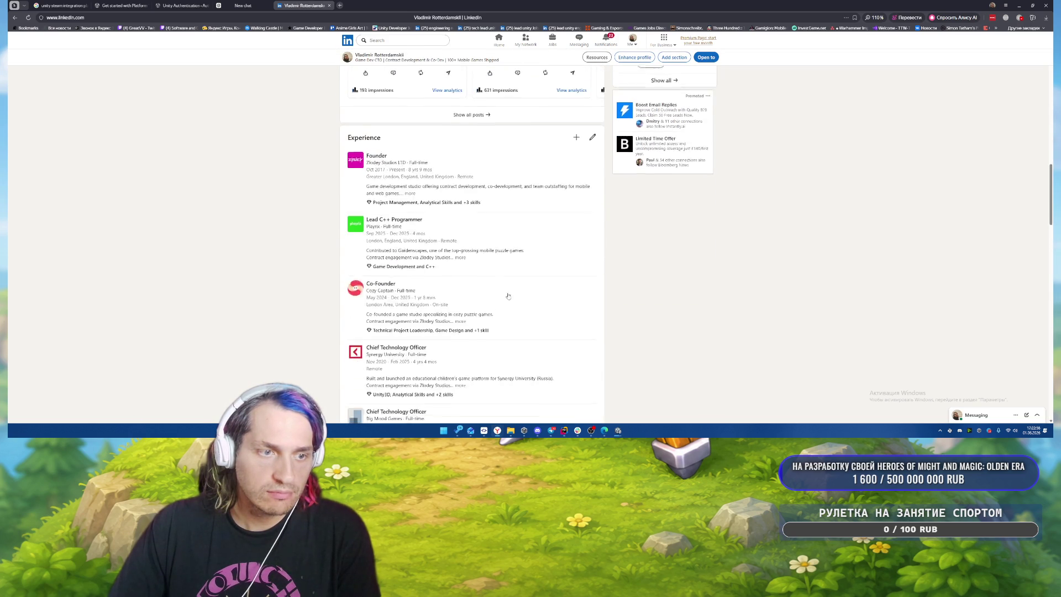
{"action": "scroll", "coordinate": [509, 294], "scroll_direction": "down", "scroll_amount": 5}
{"action": "scroll", "coordinate": [417, 193], "scroll_direction": "down", "scroll_amount": 8}
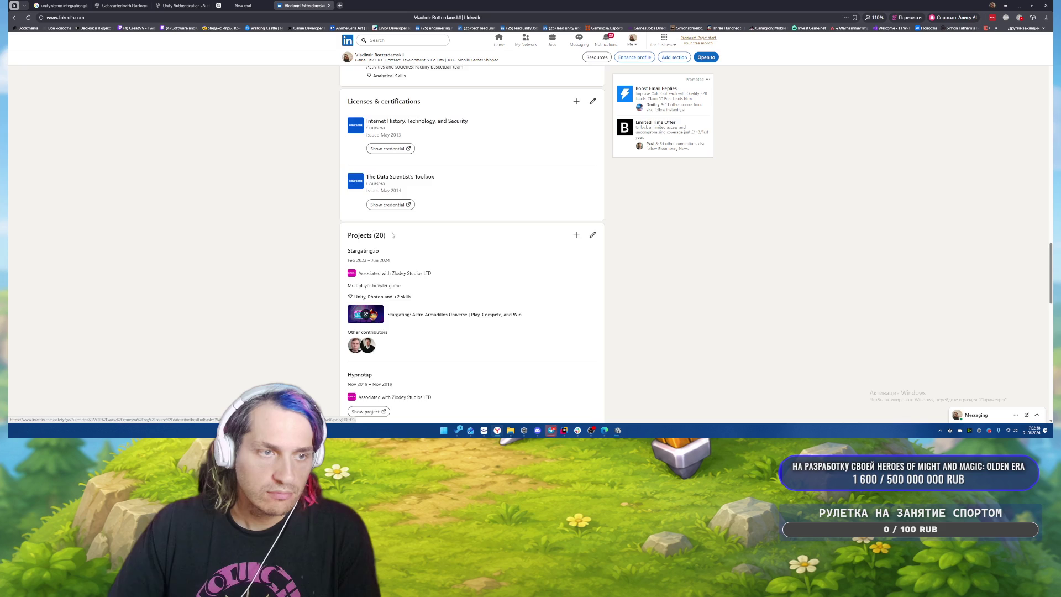
{"action": "scroll", "coordinate": [483, 221], "scroll_direction": "down", "scroll_amount": 2}
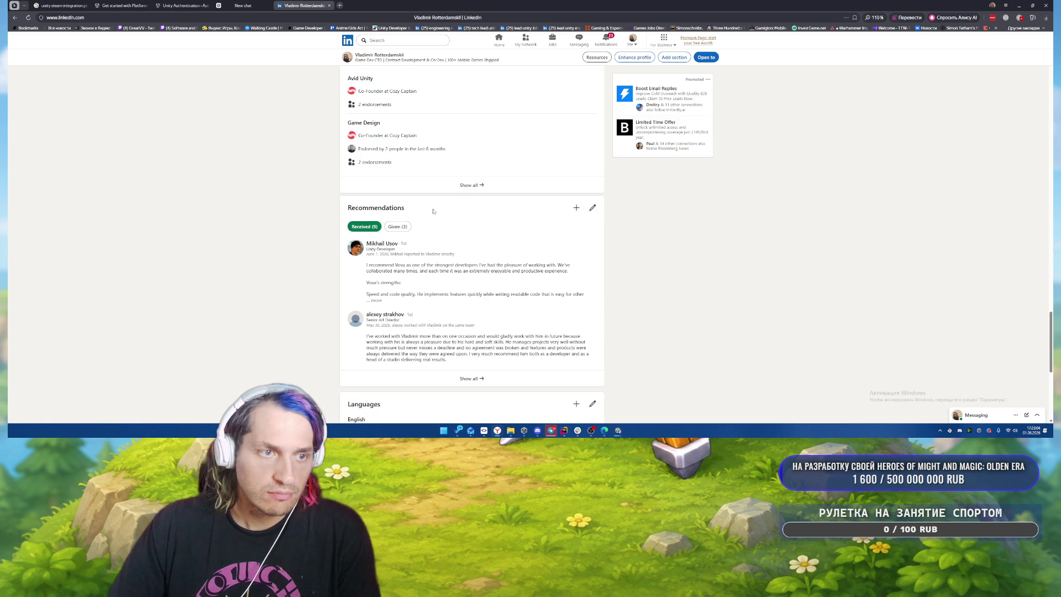
Step: Try the Ask for a recommendation option, then open the full Recommendations list
{"action": "left_click", "coordinate": [576, 207]}
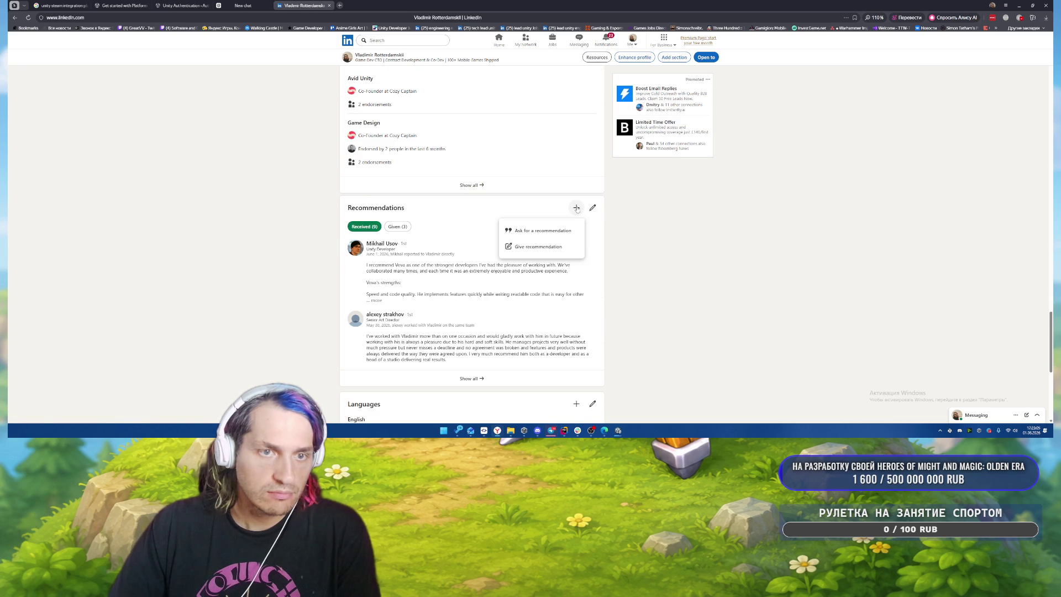
{"action": "left_click", "coordinate": [541, 231]}
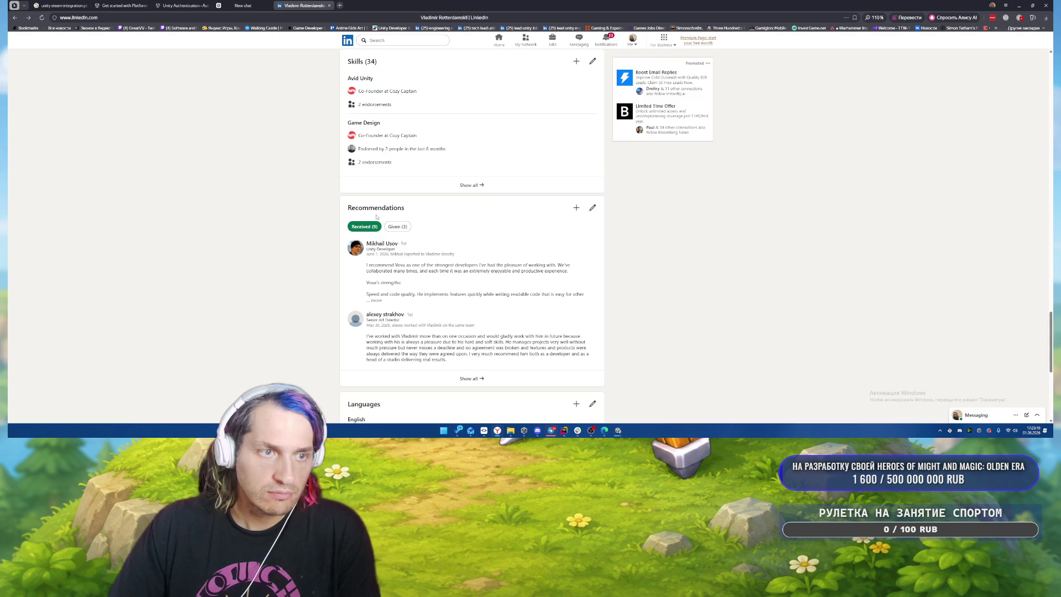
{"action": "left_click", "coordinate": [592, 208]}
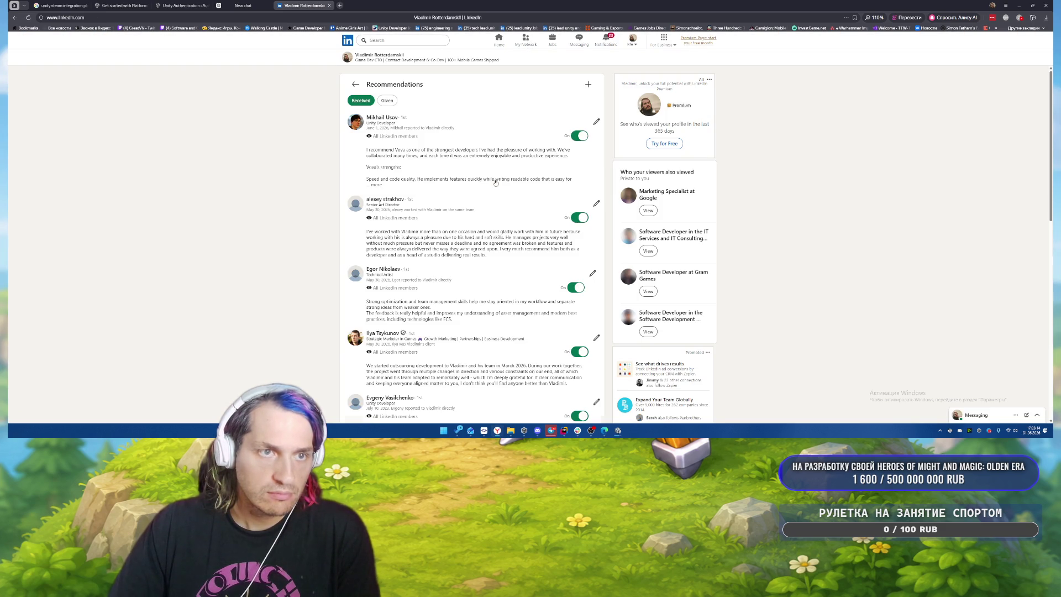
Step: Scroll through the Received recommendations, check the Given tab, then return to Received
{"action": "left_click", "coordinate": [156, 18]}
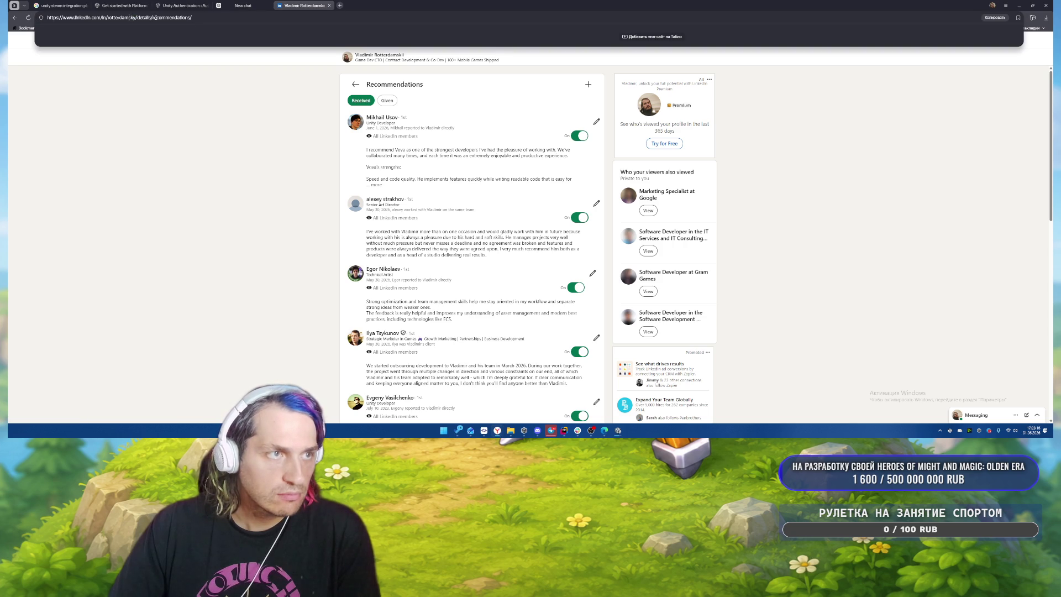
{"action": "left_click", "coordinate": [210, 109]}
{"action": "scroll", "coordinate": [261, 107], "scroll_direction": "down", "scroll_amount": 15}
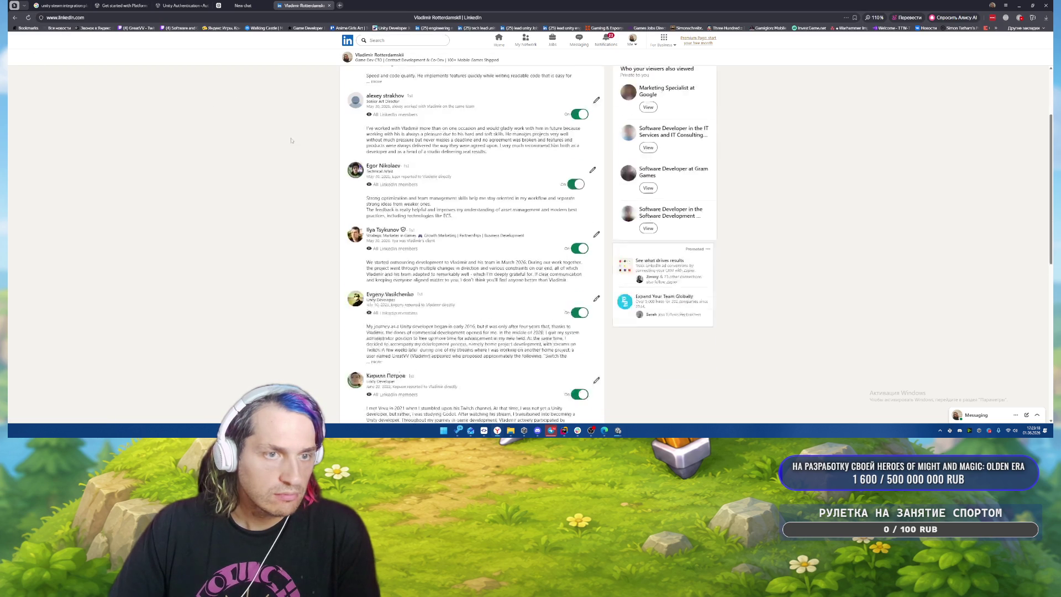
{"action": "scroll", "coordinate": [187, 141], "scroll_direction": "up", "scroll_amount": 1}
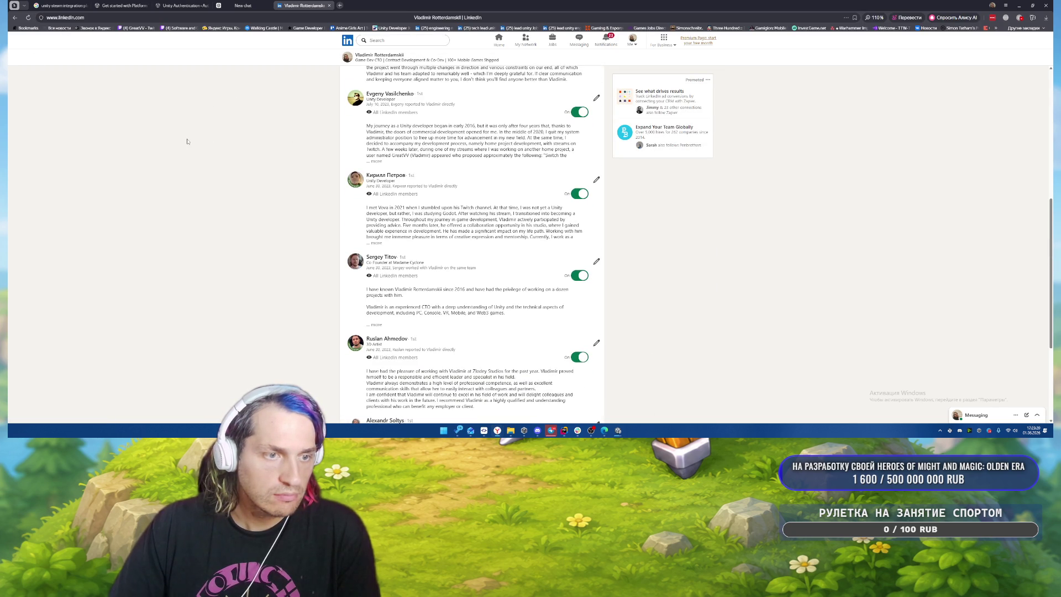
{"action": "scroll", "coordinate": [188, 141], "scroll_direction": "up", "scroll_amount": 5}
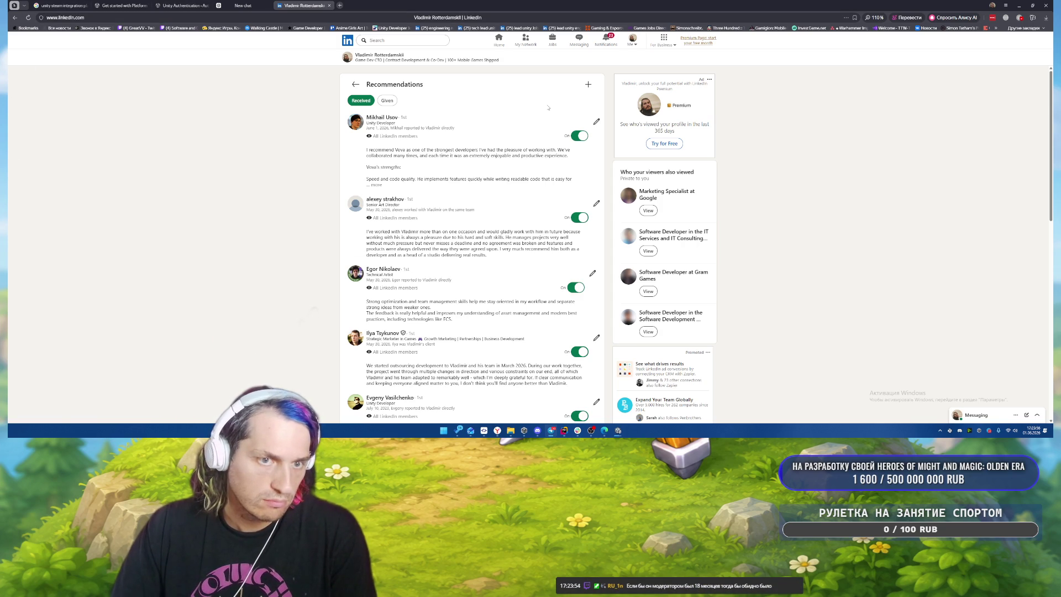
{"action": "scroll", "coordinate": [490, 108], "scroll_direction": "down", "scroll_amount": 4}
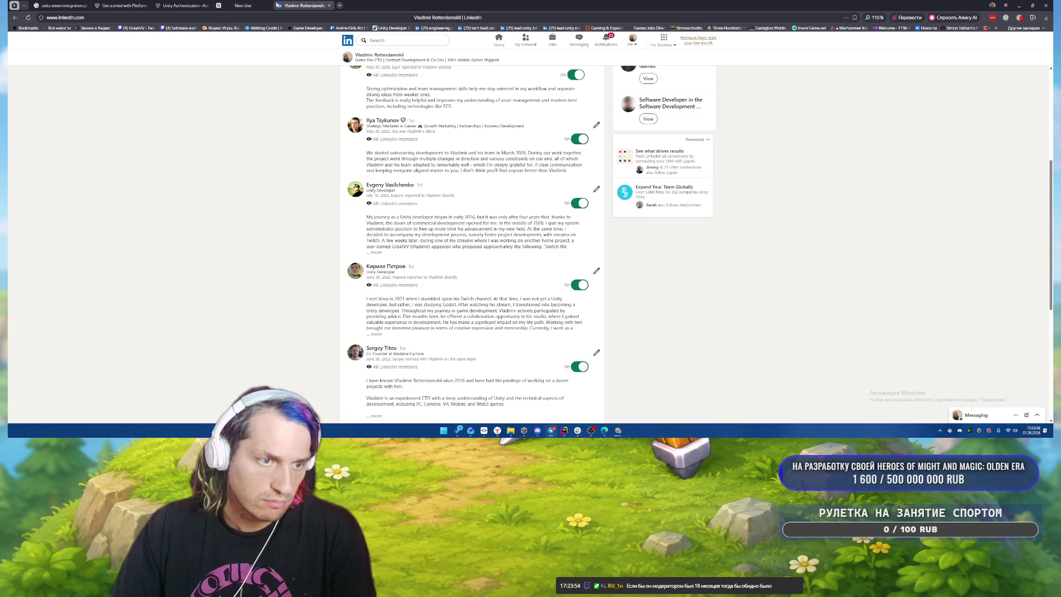
{"action": "scroll", "coordinate": [363, 219], "scroll_direction": "down", "scroll_amount": 1}
{"action": "scroll", "coordinate": [363, 219], "scroll_direction": "down", "scroll_amount": 4}
{"action": "scroll", "coordinate": [495, 243], "scroll_direction": "up", "scroll_amount": 8}
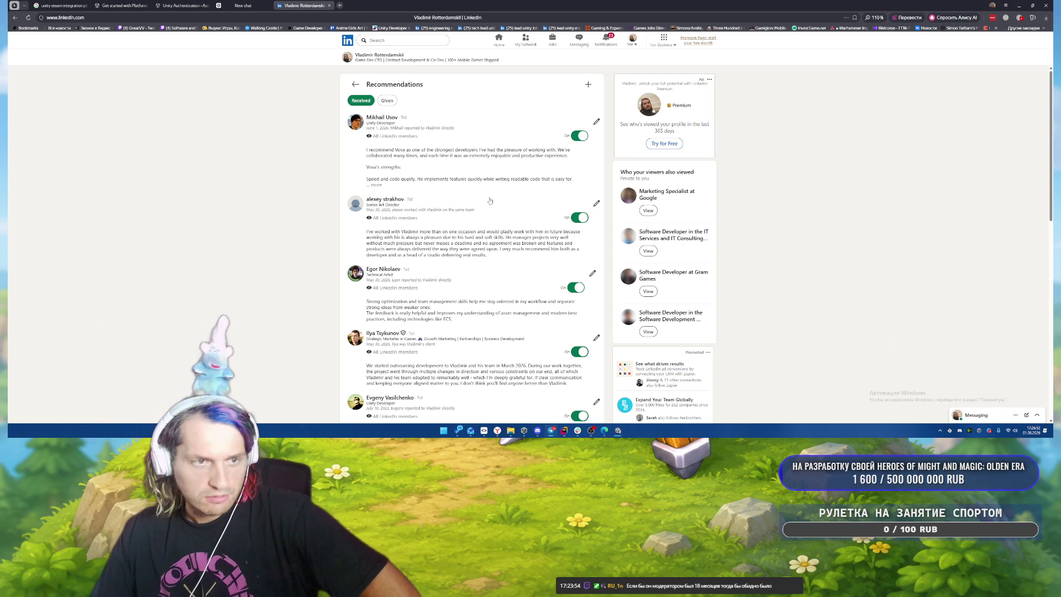
{"action": "scroll", "coordinate": [501, 241], "scroll_direction": "down", "scroll_amount": 3}
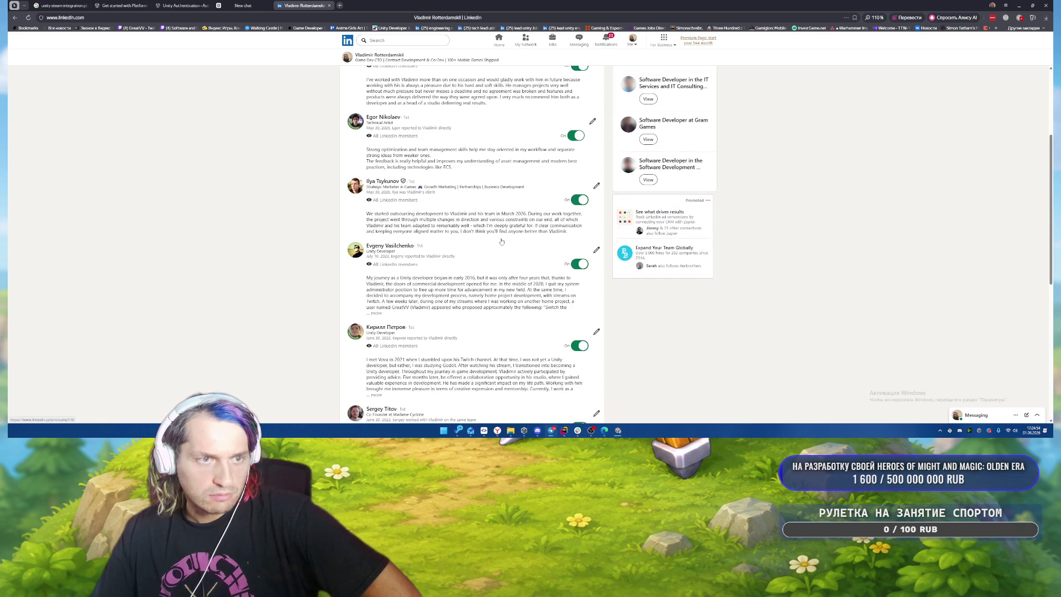
{"action": "scroll", "coordinate": [501, 242], "scroll_direction": "down", "scroll_amount": 5}
{"action": "scroll", "coordinate": [504, 238], "scroll_direction": "up", "scroll_amount": 8}
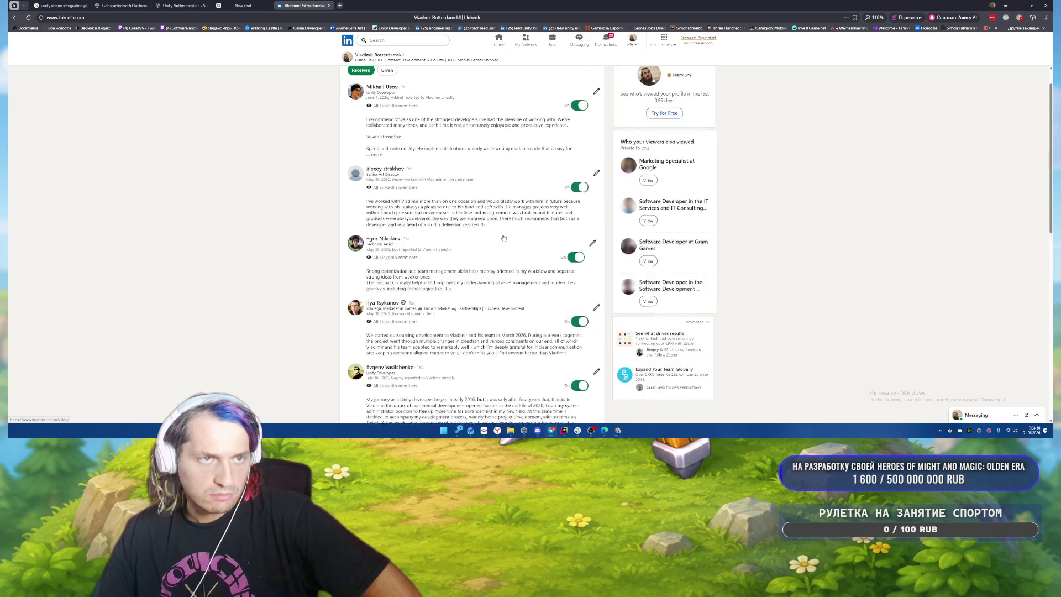
{"action": "scroll", "coordinate": [503, 238], "scroll_direction": "up", "scroll_amount": 1}
{"action": "left_click", "coordinate": [387, 100]}
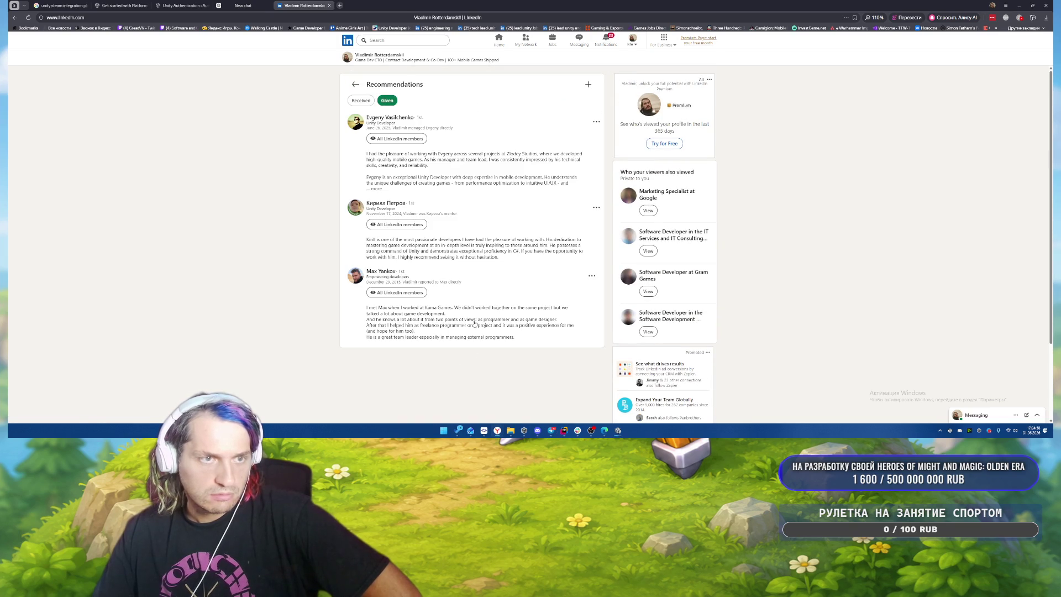
{"action": "left_click", "coordinate": [362, 101]}
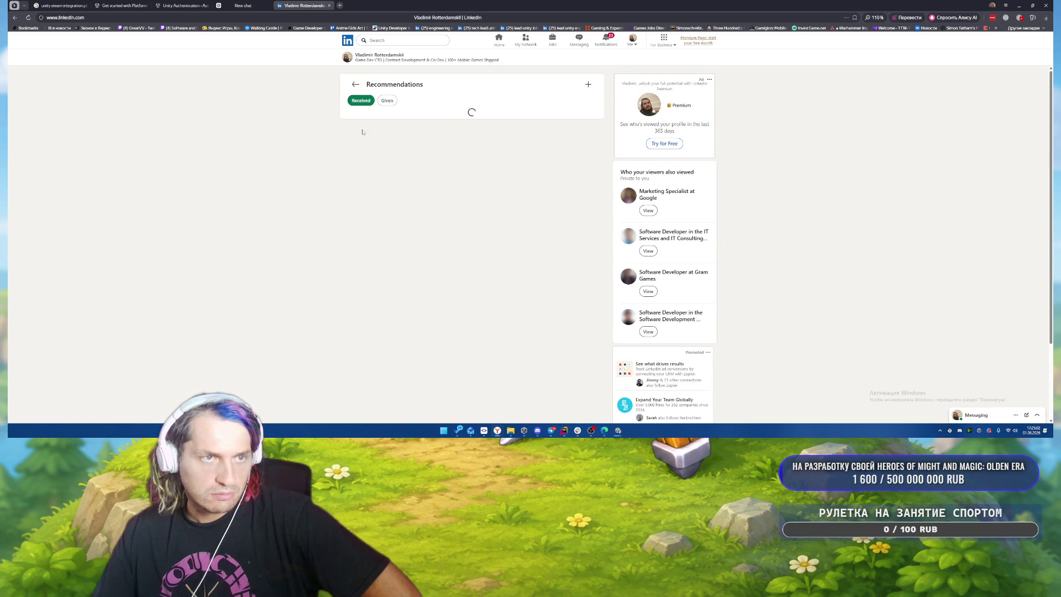
Step: Close the LinkedIn, Unity documentation and other extra browser tabs, then the browser window
{"action": "mouse_move", "coordinate": [595, 434]}
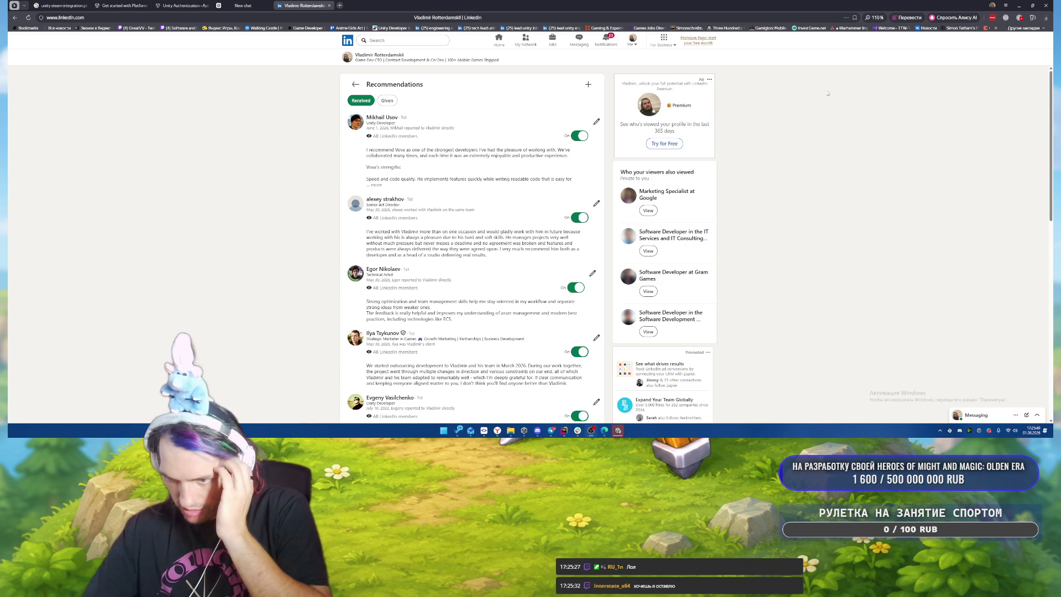
{"action": "middle_click", "coordinate": [304, 4]}
{"action": "key", "text": "ctrl+shift+Tab"}
{"action": "key", "text": "ctrl+shift+Tab"}
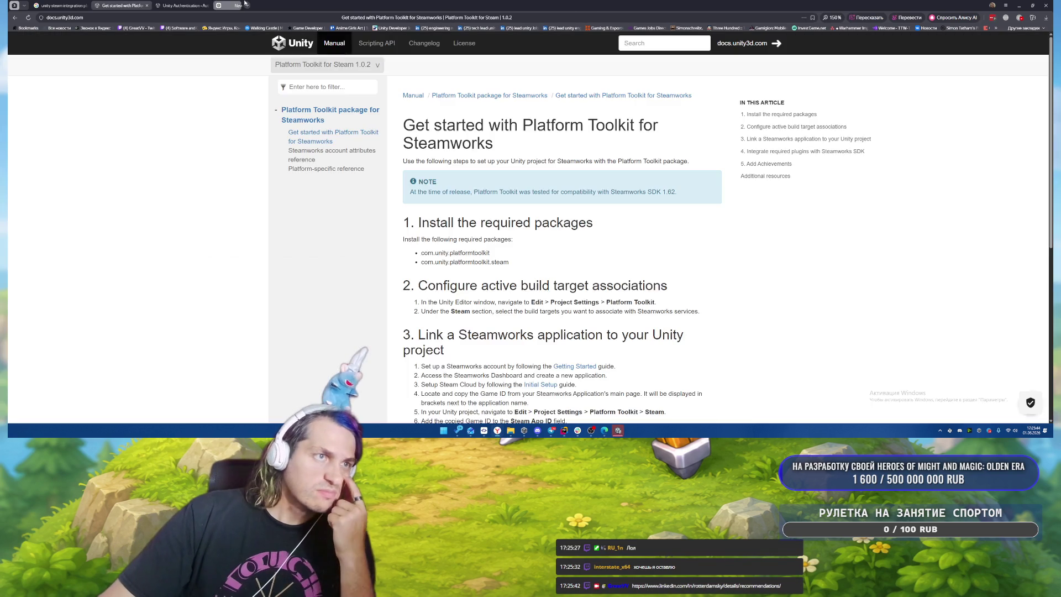
{"action": "middle_click", "coordinate": [245, 4]}
{"action": "left_click", "coordinate": [185, 5]}
{"action": "middle_click", "coordinate": [185, 4]}
{"action": "middle_click", "coordinate": [105, 5]}
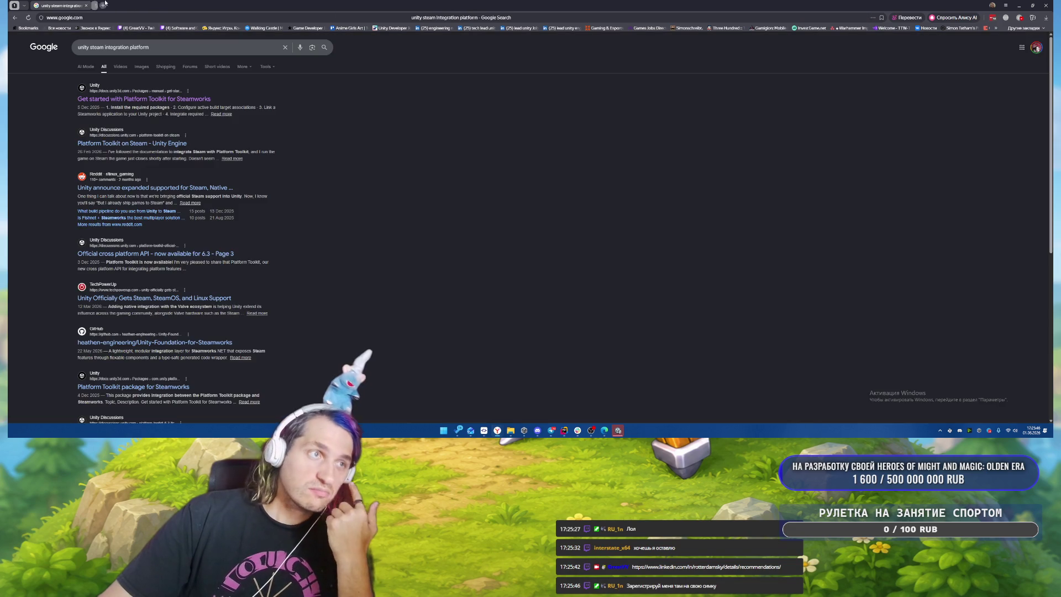
{"action": "middle_click", "coordinate": [75, 5]}
{"action": "left_click", "coordinate": [1043, 5]}
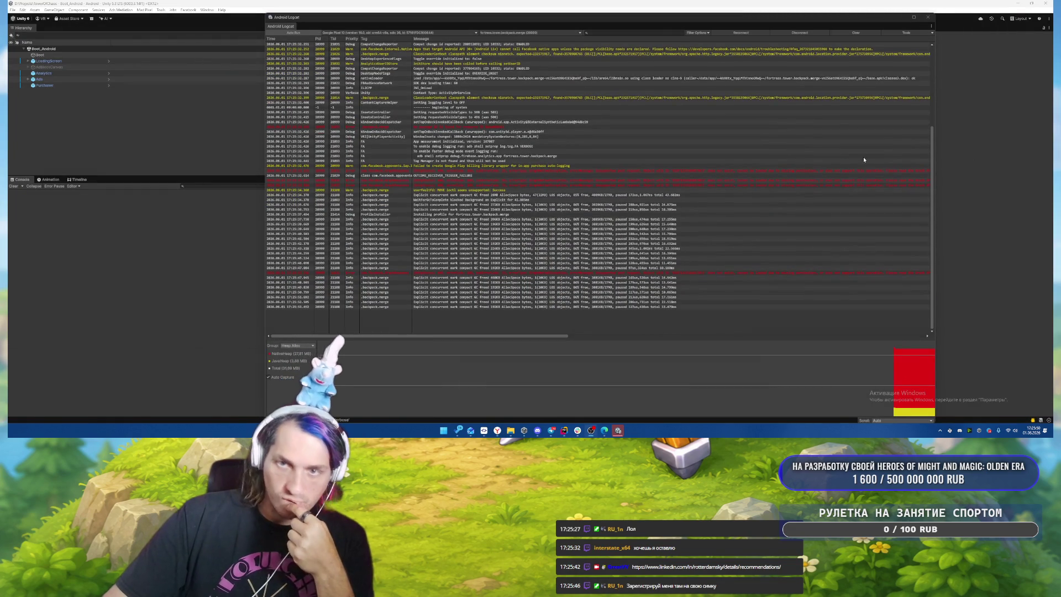
Step: Close the Android Logcat window to reveal the Addressables Report and game view
{"action": "left_click", "coordinate": [931, 16]}
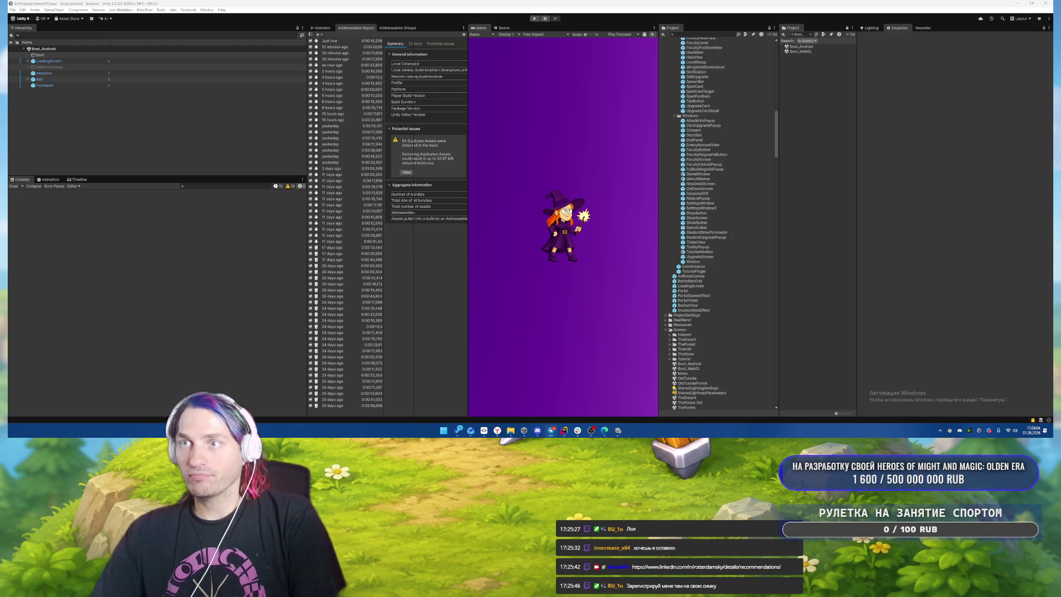
Step: Select the changed SpawnBarView.cs, SpawnBarFront.mat, HealthBarView.cs and HealthBar shader files
{"action": "mouse_move", "coordinate": [468, 440]}
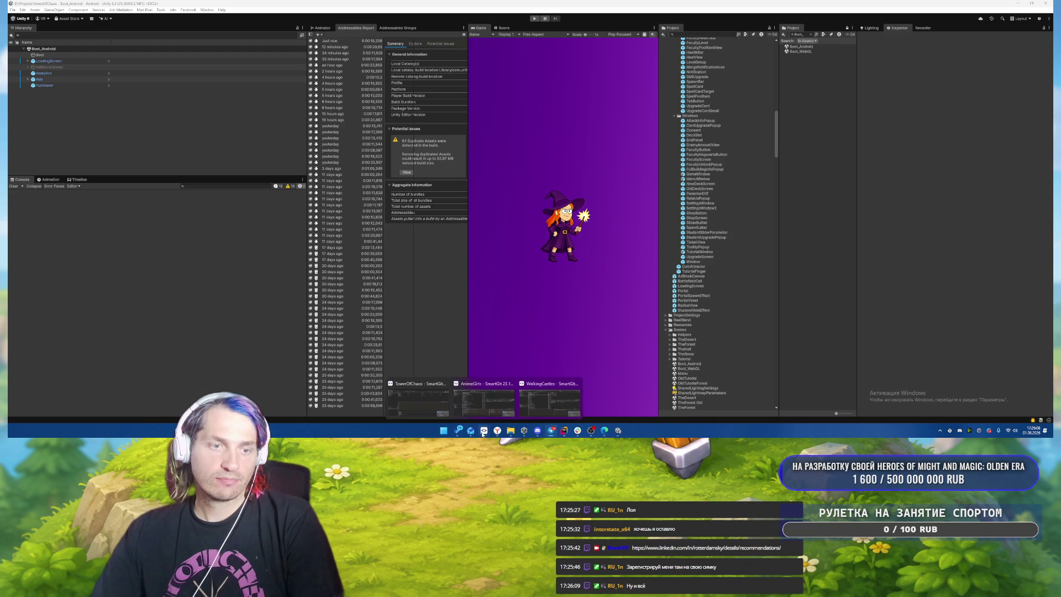
{"action": "left_click", "coordinate": [422, 395]}
{"action": "left_click", "coordinate": [354, 72]}
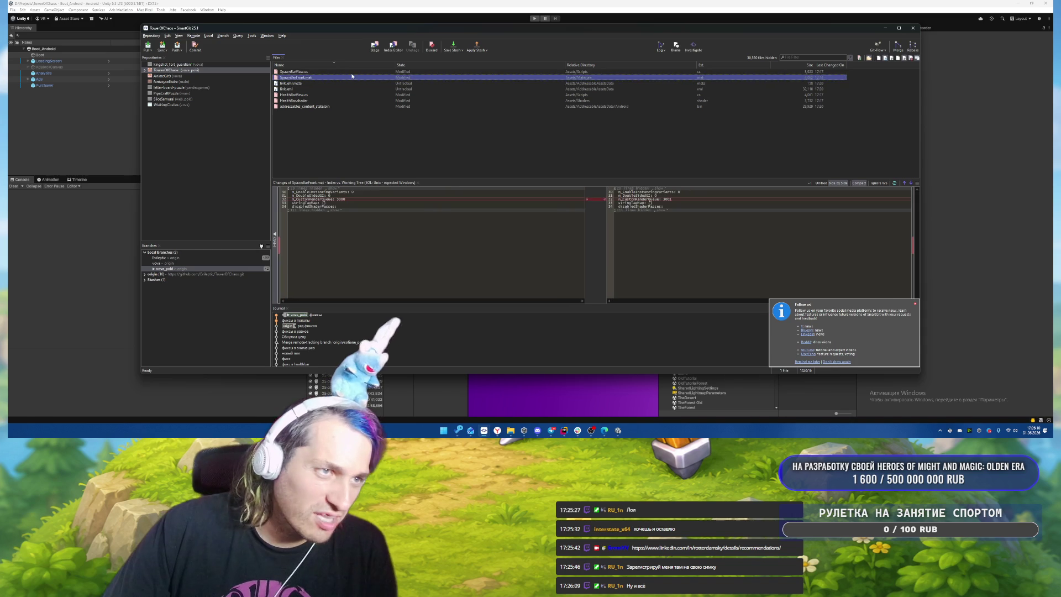
{"action": "left_click", "coordinate": [344, 77], "text": "shift"}
{"action": "left_click", "coordinate": [311, 94], "text": "ctrl"}
{"action": "left_click", "coordinate": [312, 100], "text": "ctrl"}
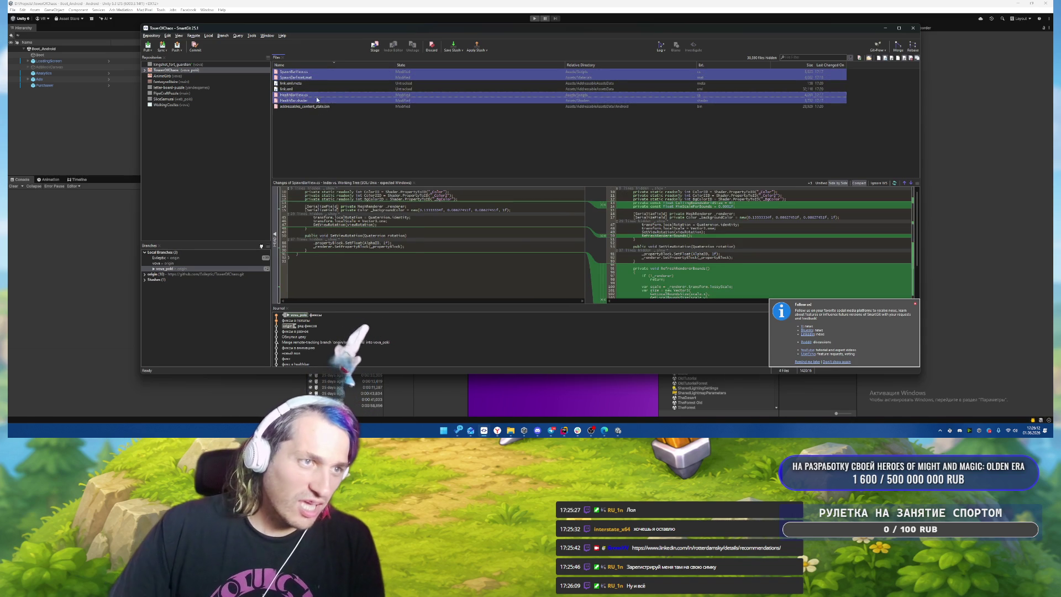
Step: Amend the last commit with those four files and confirm pushing branch vova_poki
{"action": "right_click", "coordinate": [318, 99]}
{"action": "left_click", "coordinate": [335, 138]}
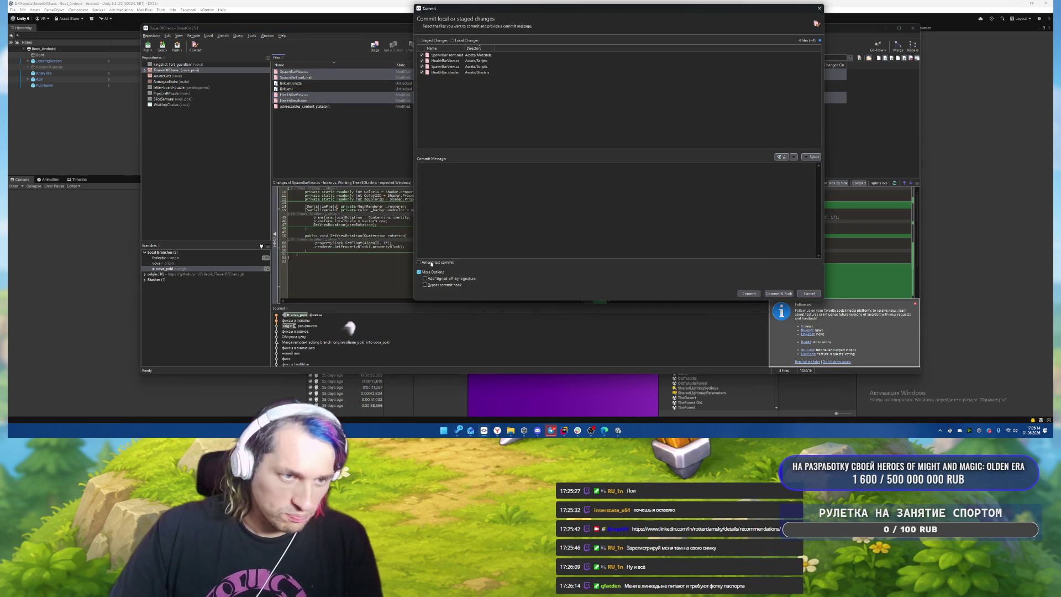
{"action": "left_click", "coordinate": [751, 293]}
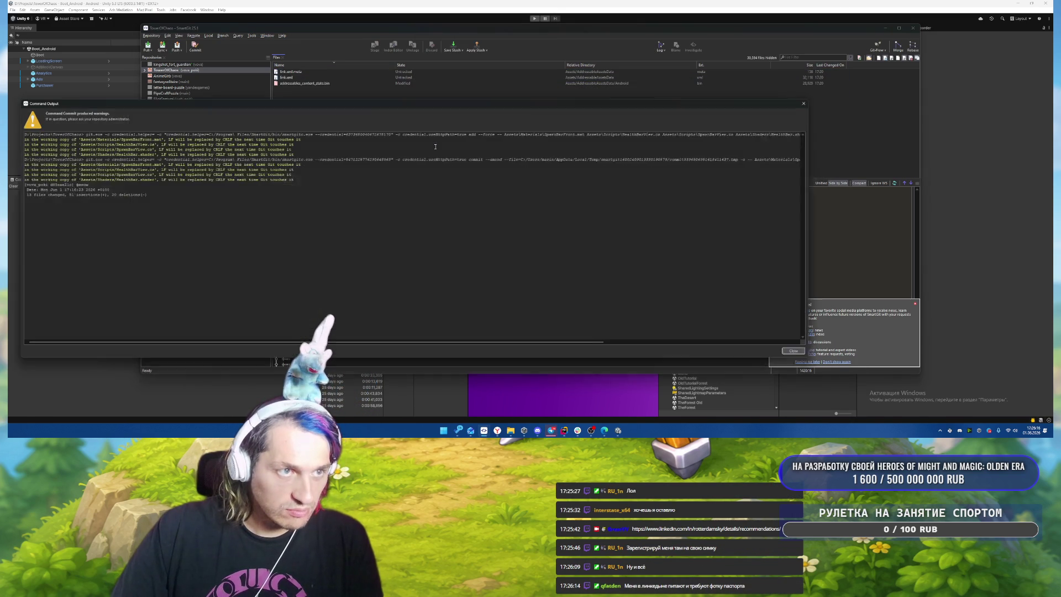
{"action": "left_click", "coordinate": [806, 355]}
{"action": "key", "text": "ctrl+p"}
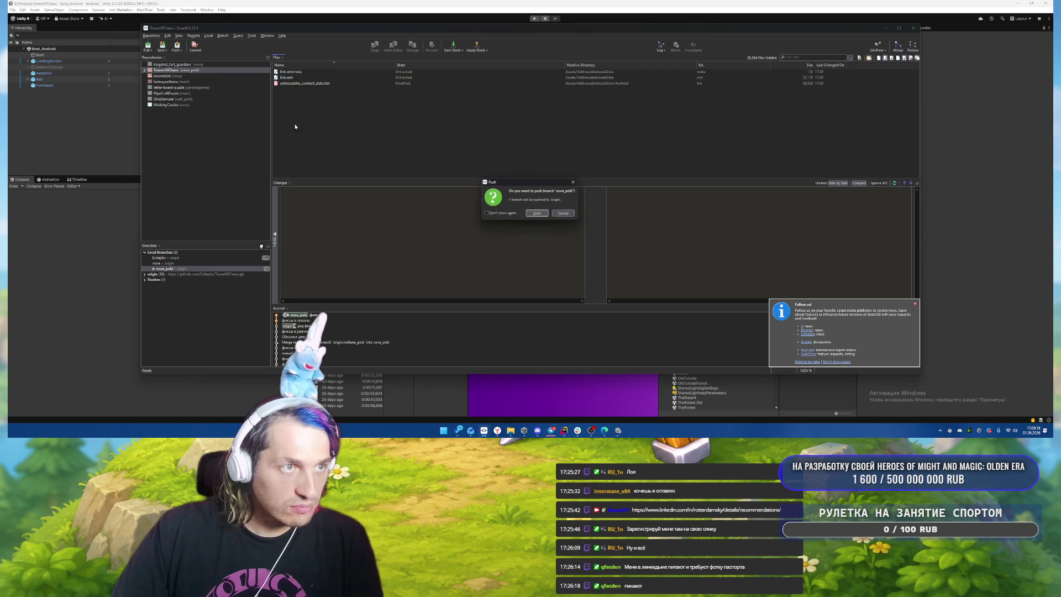
{"action": "left_click", "coordinate": [538, 215]}
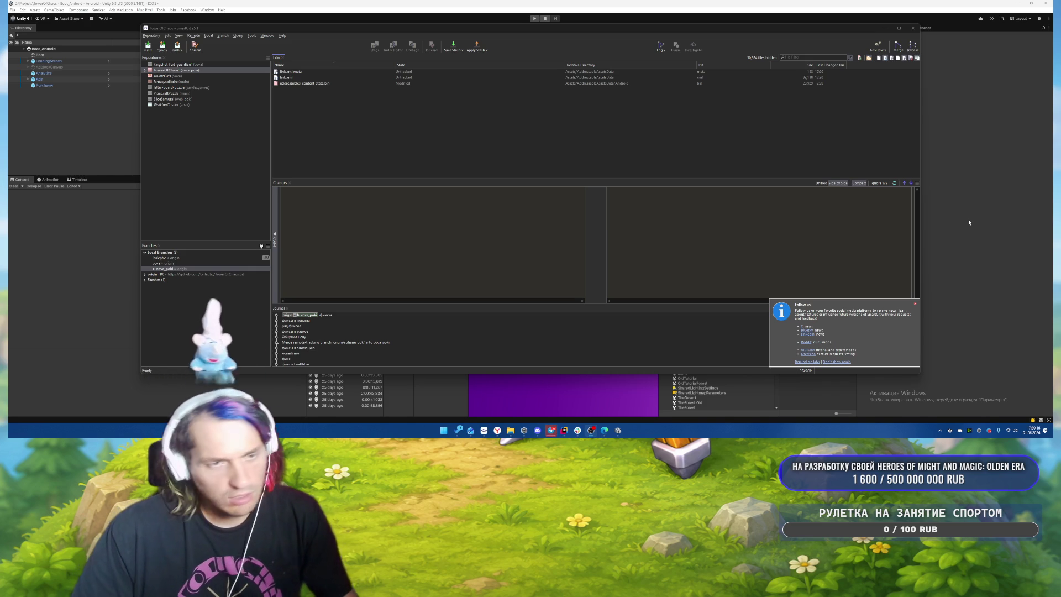
Step: Hide SmartGit, clear the Unity console's errors and warnings, then switch to the browser
{"action": "left_click", "coordinate": [529, 139]}
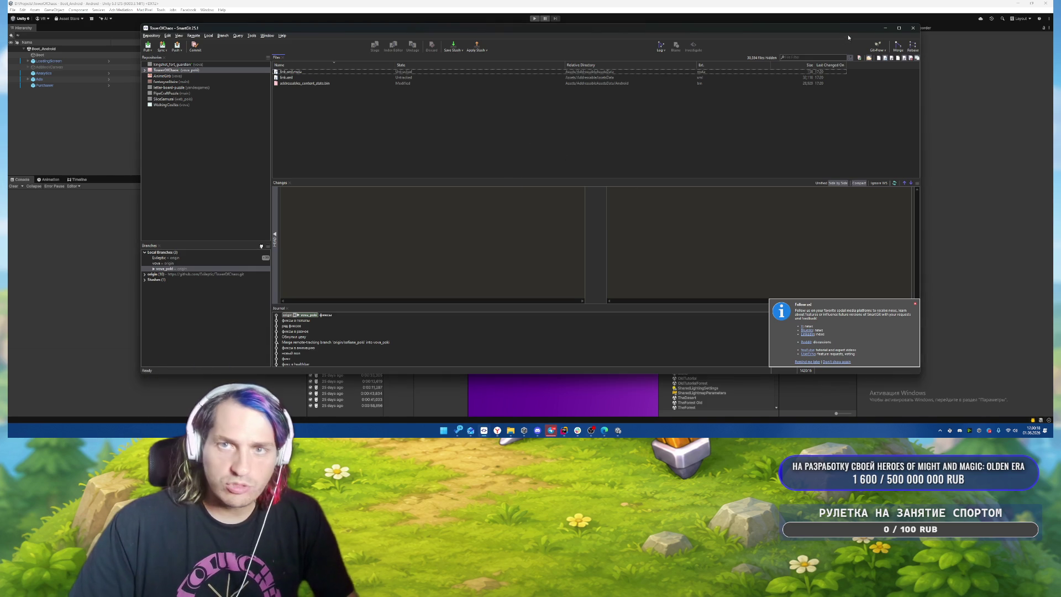
{"action": "left_click", "coordinate": [882, 28]}
{"action": "left_click", "coordinate": [13, 187]}
{"action": "mouse_move", "coordinate": [552, 431]}
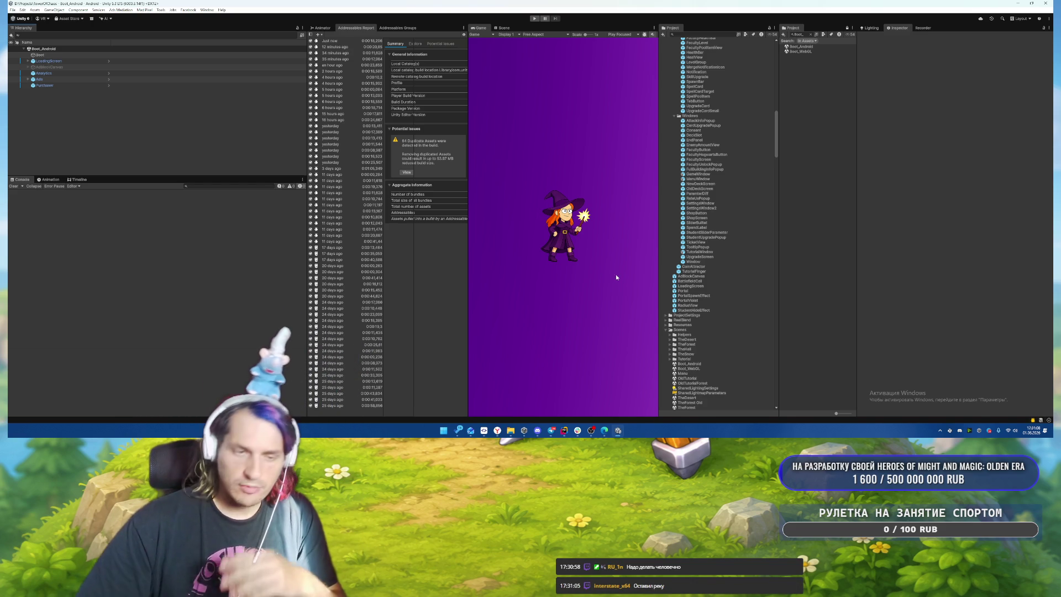
{"action": "left_click", "coordinate": [497, 430]}
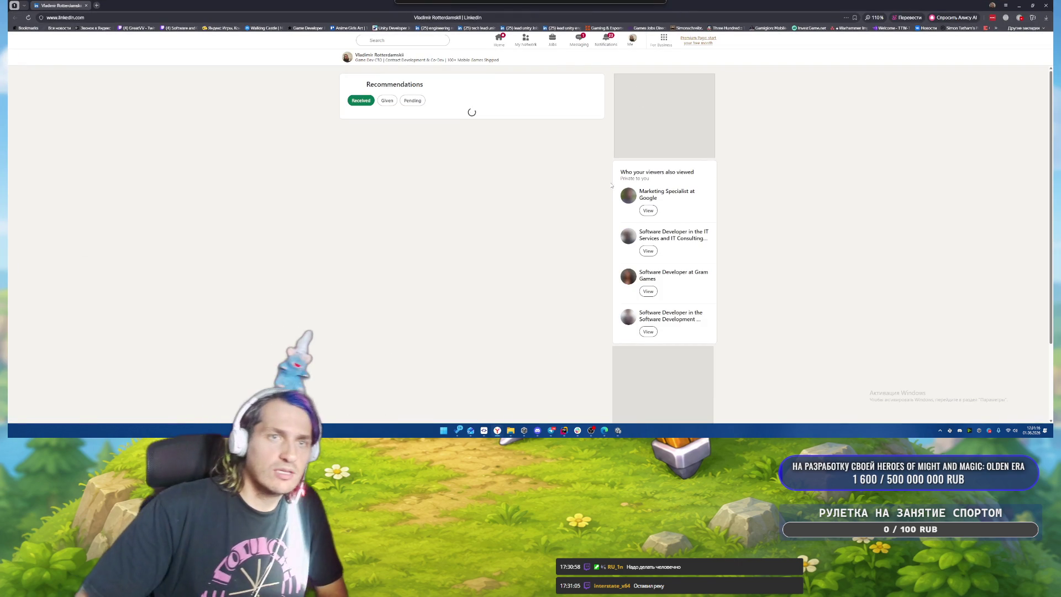
Step: Open the messaging inbox and follow the new recommendation message to the pending recommendation
{"action": "left_click", "coordinate": [584, 46]}
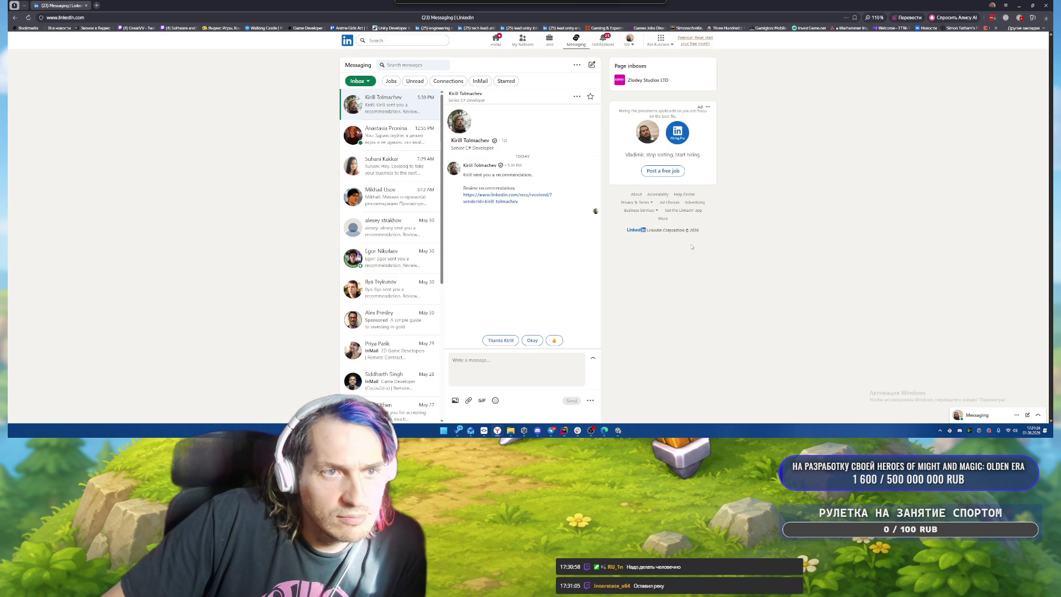
{"action": "left_click", "coordinate": [489, 200]}
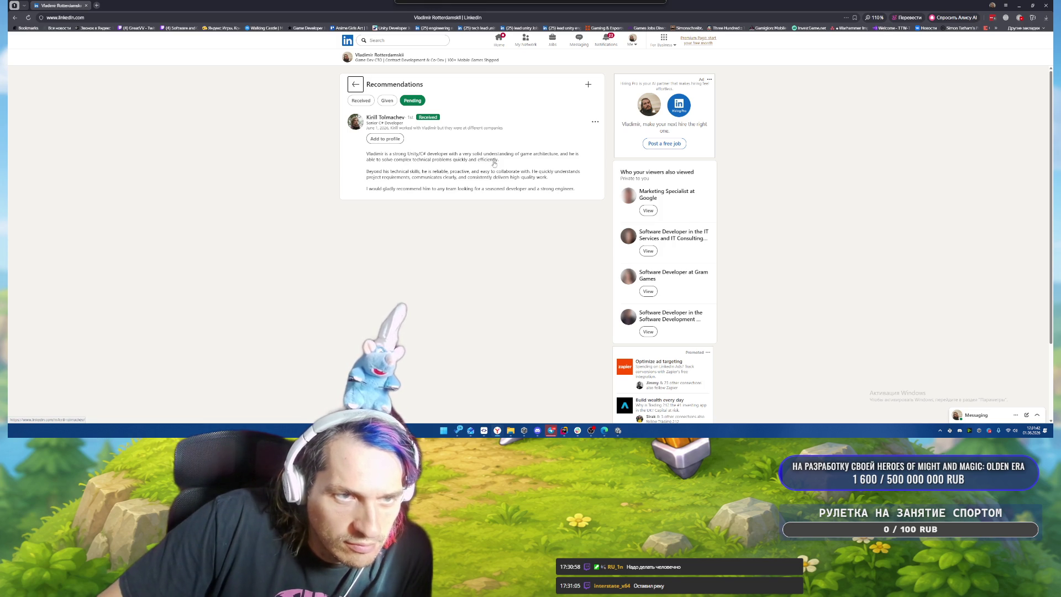
Step: Add the pending recommendation to the profile, then return to the home feed
{"action": "left_click", "coordinate": [393, 139]}
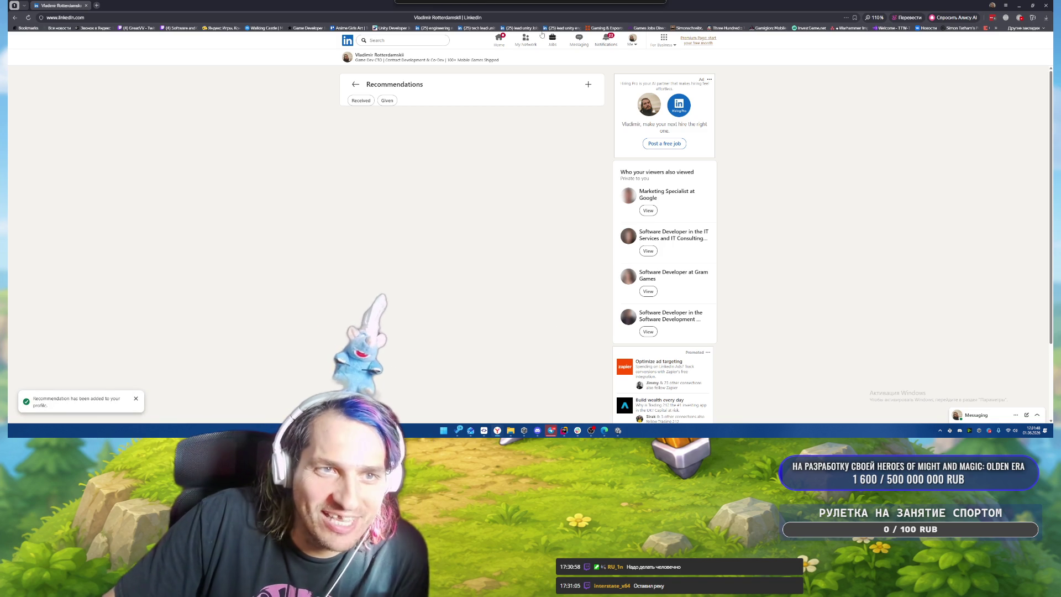
{"action": "left_click", "coordinate": [498, 40]}
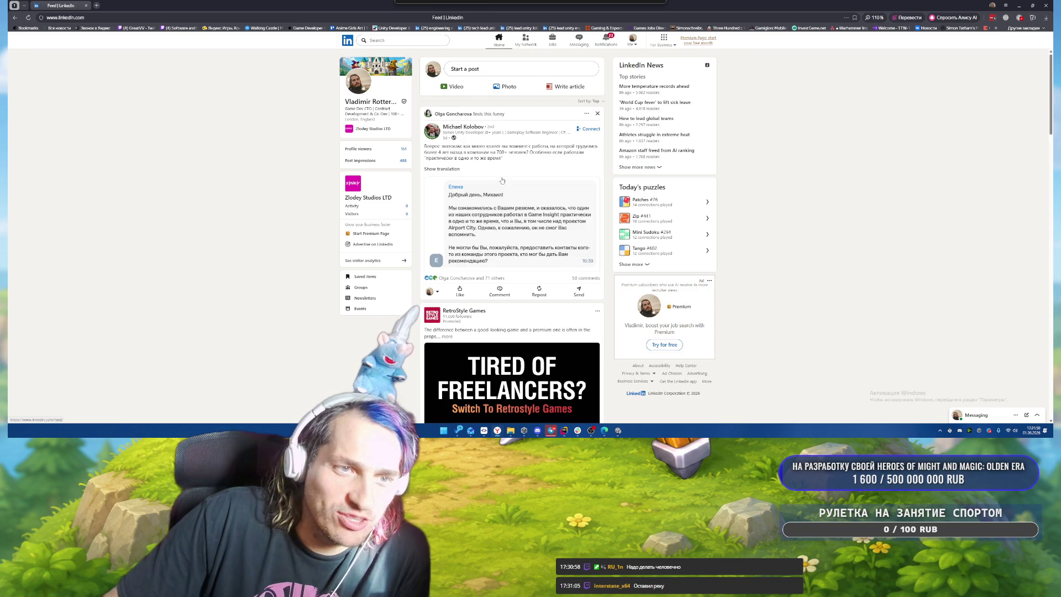
{"action": "scroll", "coordinate": [542, 277], "scroll_direction": "down", "scroll_amount": 5}
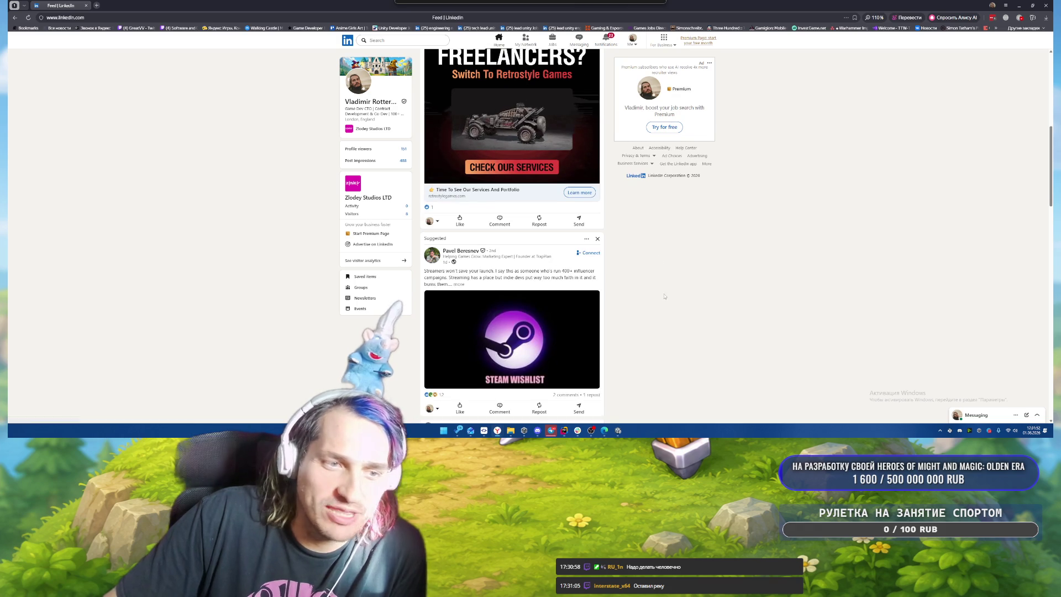
Step: Show the translation of the Russian post at the top of the feed and scroll through it
{"action": "scroll", "coordinate": [543, 260], "scroll_direction": "up", "scroll_amount": 5}
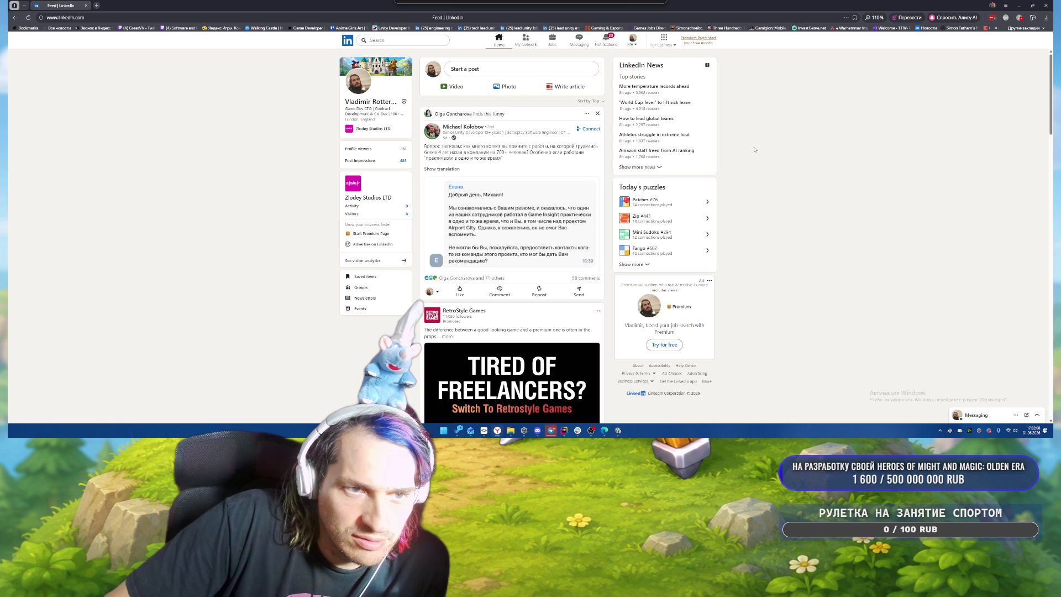
{"action": "left_click", "coordinate": [443, 169]}
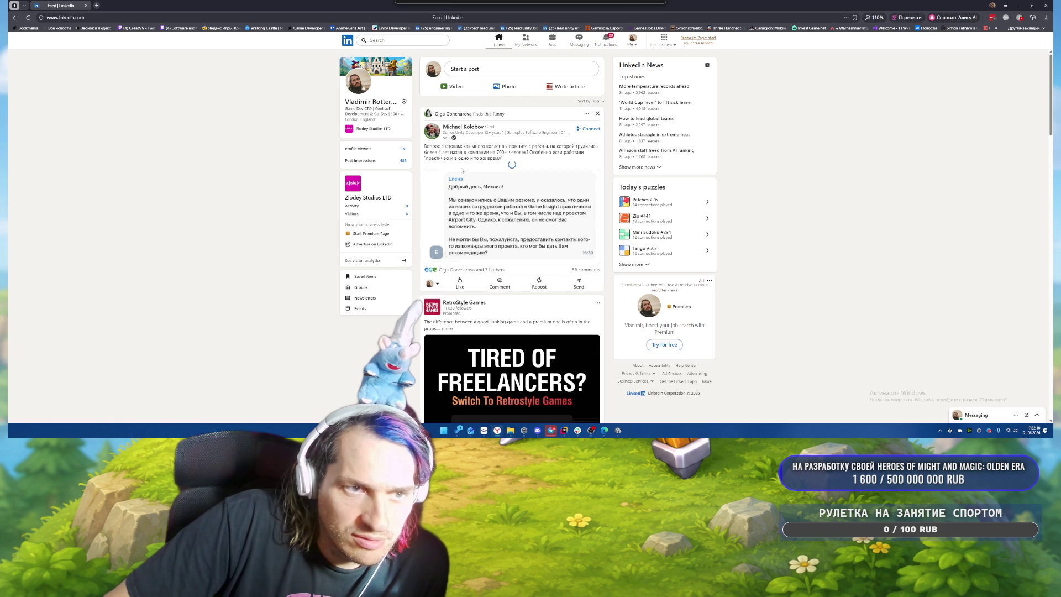
{"action": "scroll", "coordinate": [718, 244], "scroll_direction": "down", "scroll_amount": 5}
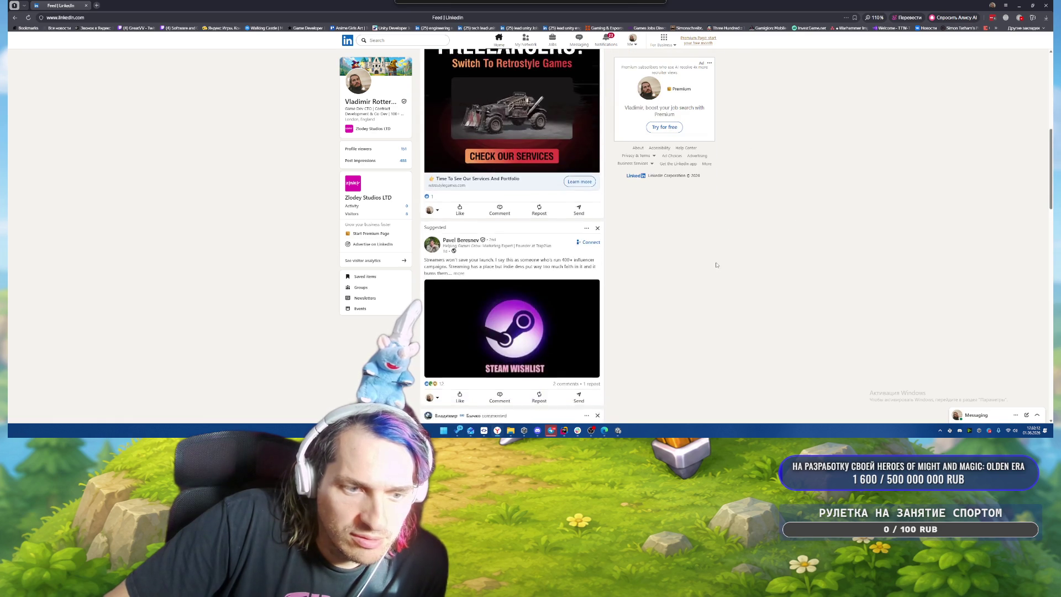
{"action": "scroll", "coordinate": [716, 265], "scroll_direction": "down", "scroll_amount": 4}
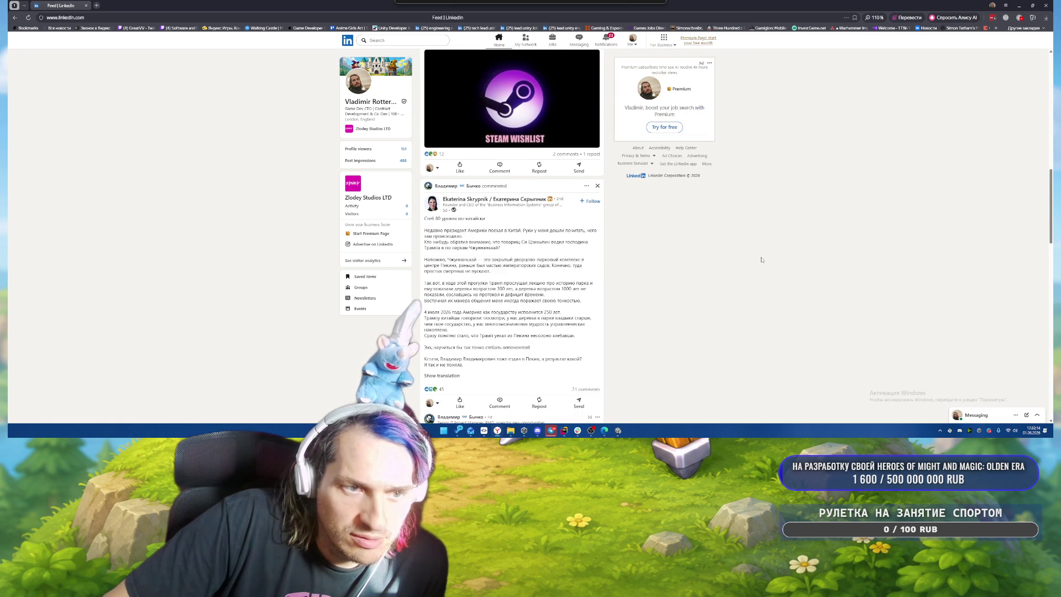
{"action": "scroll", "coordinate": [742, 259], "scroll_direction": "down", "scroll_amount": 6}
{"action": "scroll", "coordinate": [718, 258], "scroll_direction": "up", "scroll_amount": 4}
{"action": "scroll", "coordinate": [705, 257], "scroll_direction": "up", "scroll_amount": 2}
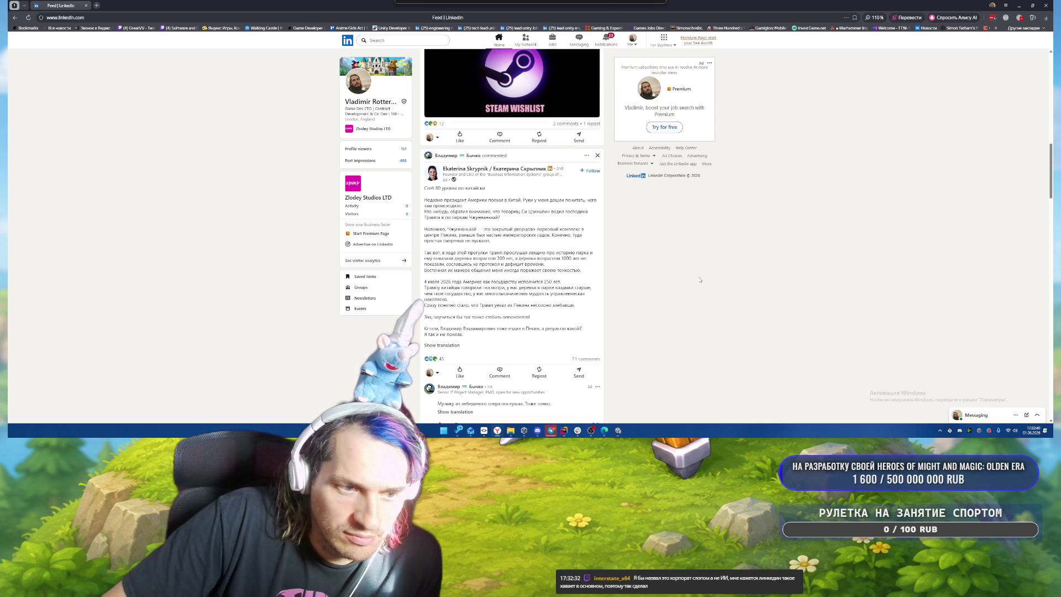
{"action": "scroll", "coordinate": [700, 280], "scroll_direction": "down", "scroll_amount": 1}
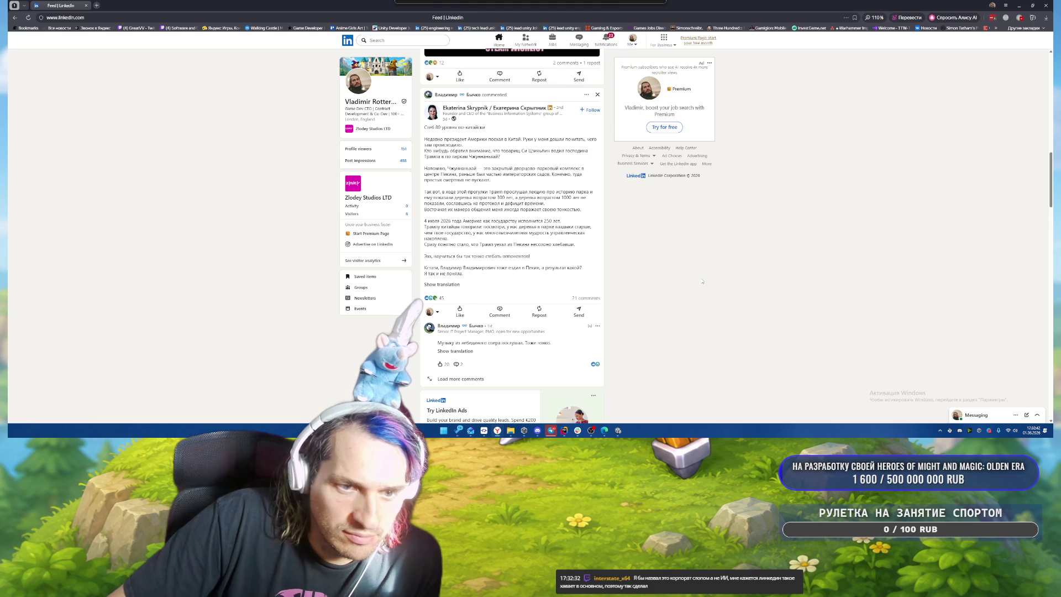
{"action": "scroll", "coordinate": [701, 282], "scroll_direction": "down", "scroll_amount": 2}
{"action": "scroll", "coordinate": [701, 281], "scroll_direction": "down", "scroll_amount": 5}
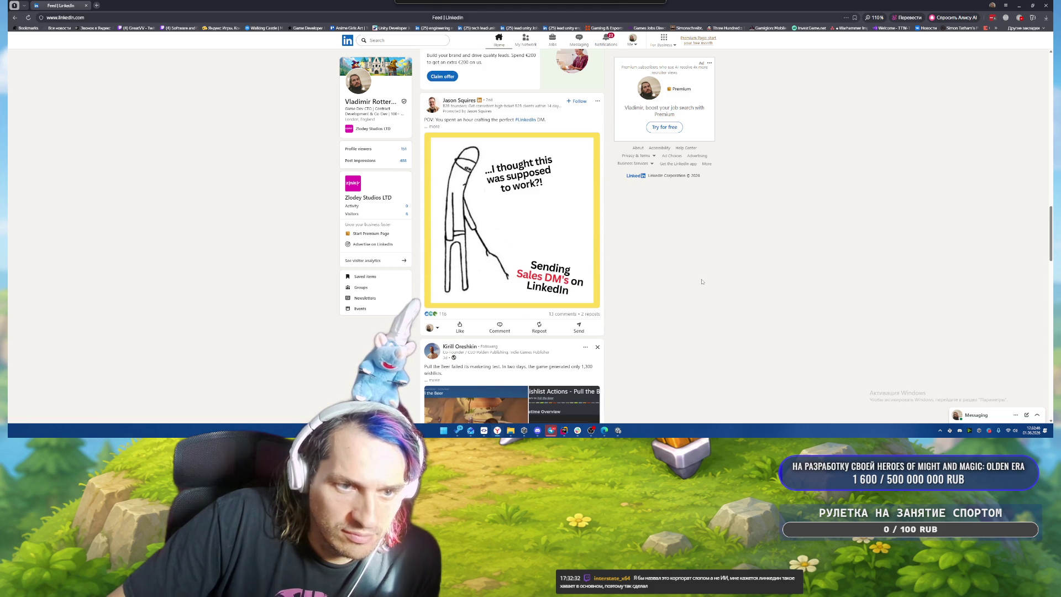
{"action": "scroll", "coordinate": [702, 281], "scroll_direction": "down", "scroll_amount": 5}
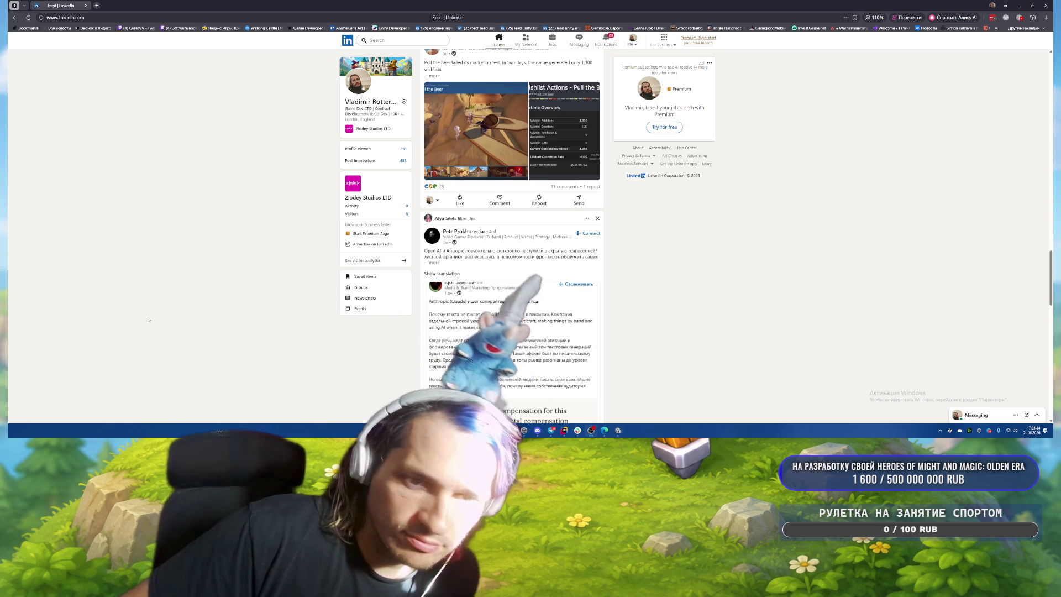
{"action": "scroll", "coordinate": [670, 223], "scroll_direction": "up", "scroll_amount": 2}
{"action": "scroll", "coordinate": [669, 225], "scroll_direction": "up", "scroll_amount": 10}
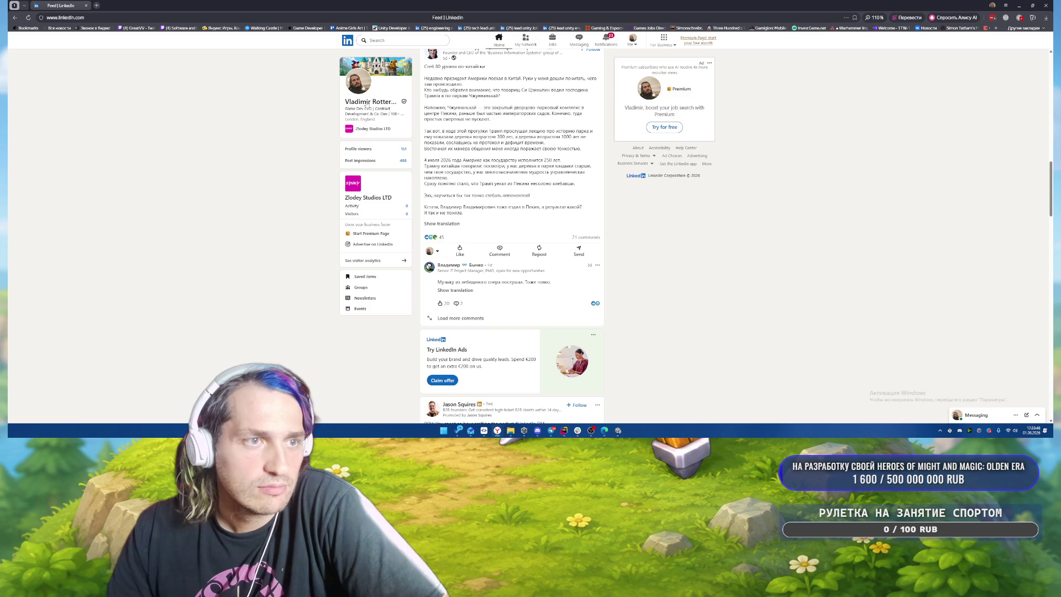
Step: Open your own profile and scroll through Experience, Education, Licenses and Projects
{"action": "left_click", "coordinate": [367, 105]}
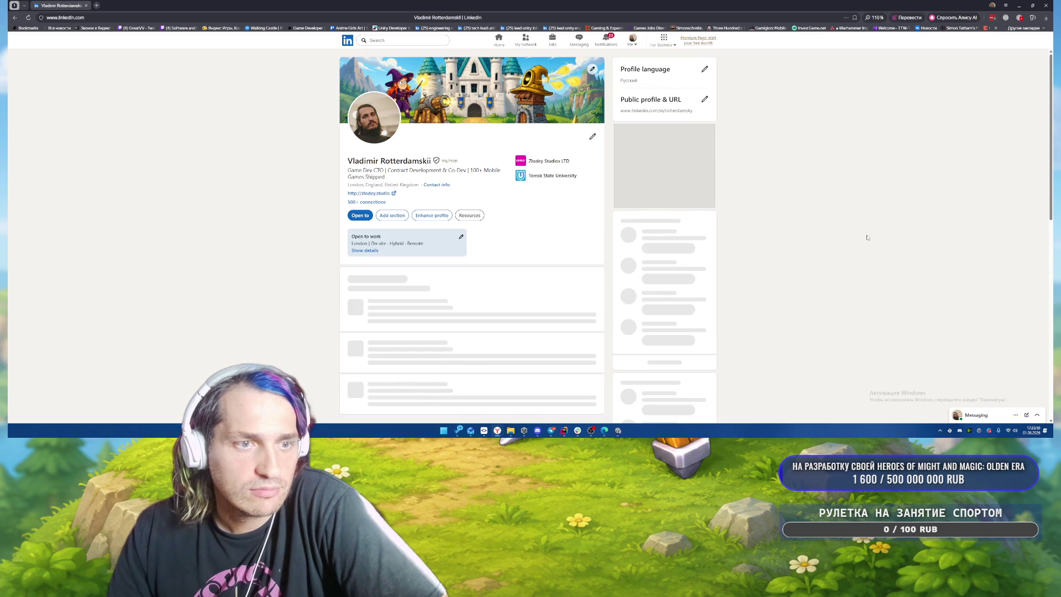
{"action": "scroll", "coordinate": [475, 221], "scroll_direction": "down", "scroll_amount": 10}
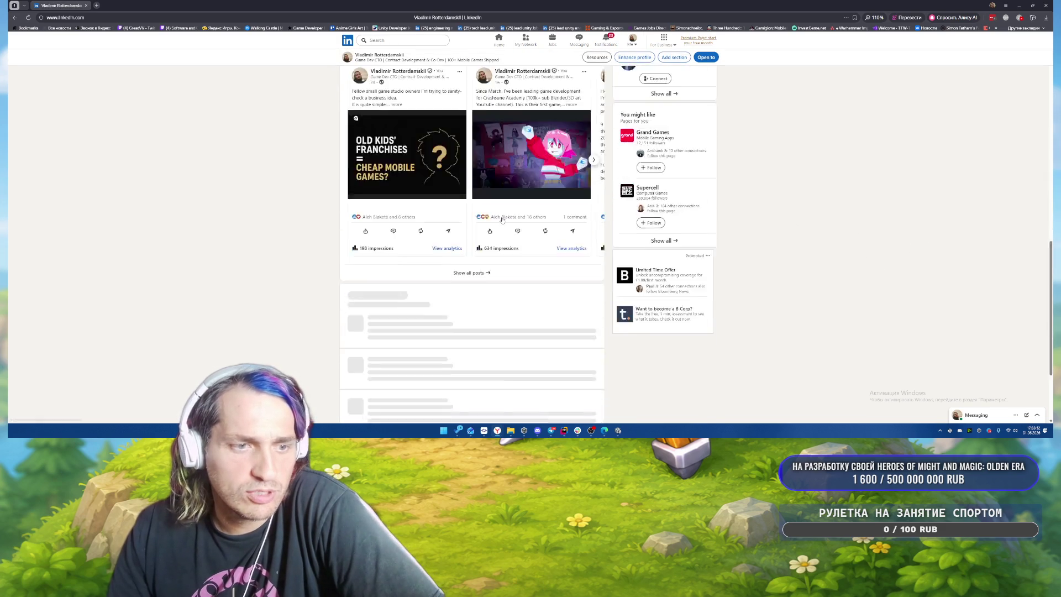
{"action": "scroll", "coordinate": [503, 221], "scroll_direction": "down", "scroll_amount": 2}
{"action": "scroll", "coordinate": [659, 273], "scroll_direction": "down", "scroll_amount": 2}
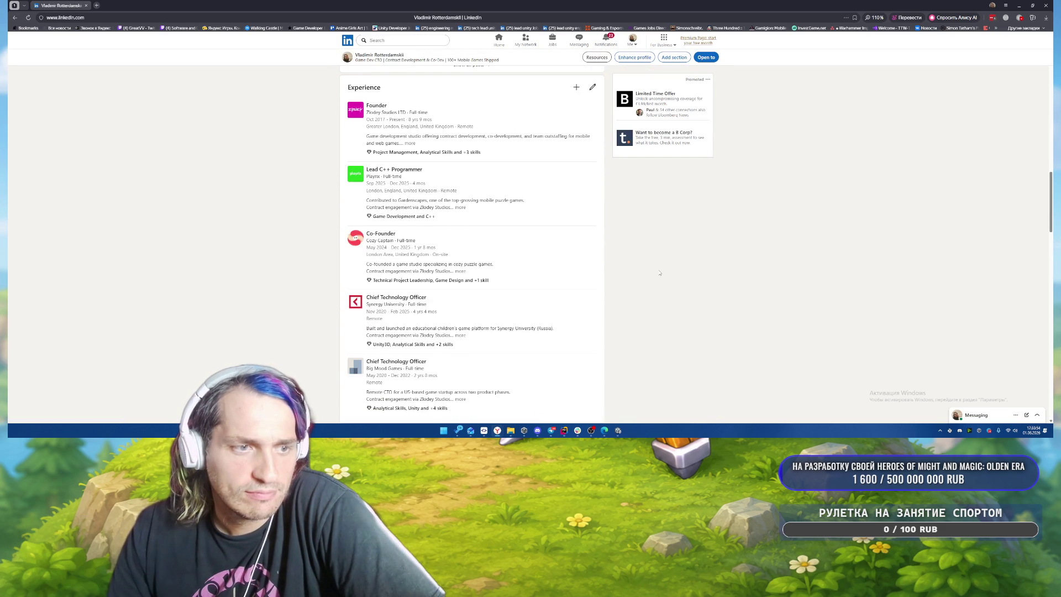
{"action": "scroll", "coordinate": [659, 272], "scroll_direction": "down", "scroll_amount": 2}
{"action": "scroll", "coordinate": [724, 293], "scroll_direction": "up", "scroll_amount": 2}
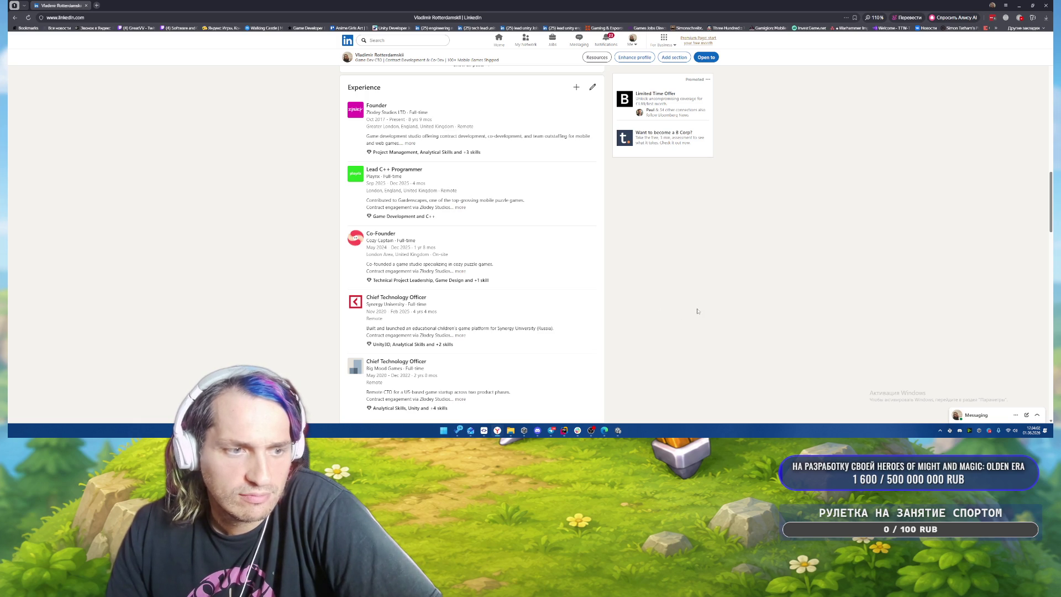
{"action": "scroll", "coordinate": [678, 316], "scroll_direction": "up", "scroll_amount": 2}
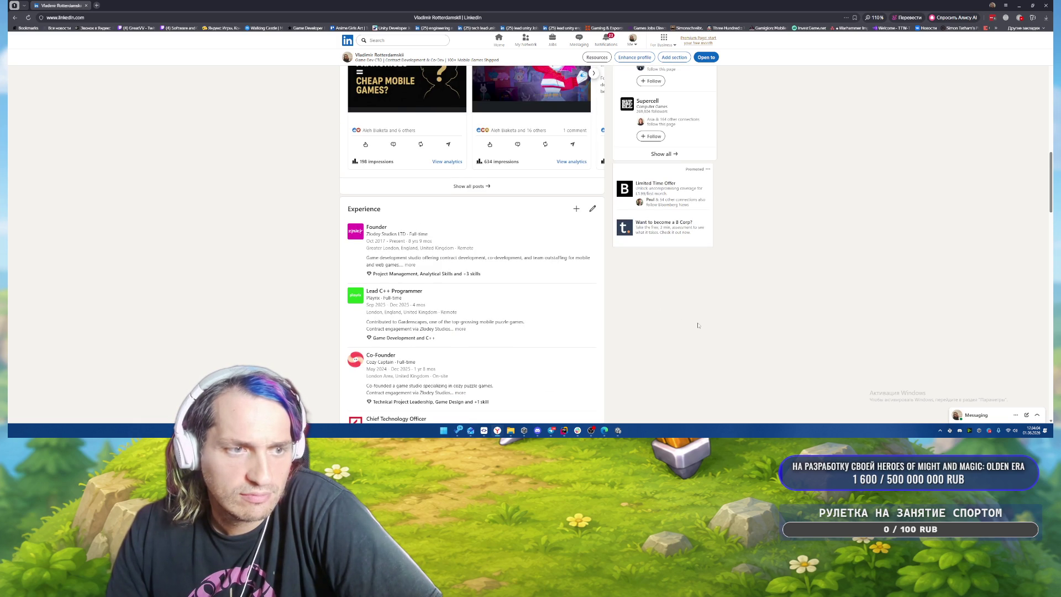
{"action": "scroll", "coordinate": [698, 325], "scroll_direction": "down", "scroll_amount": 5}
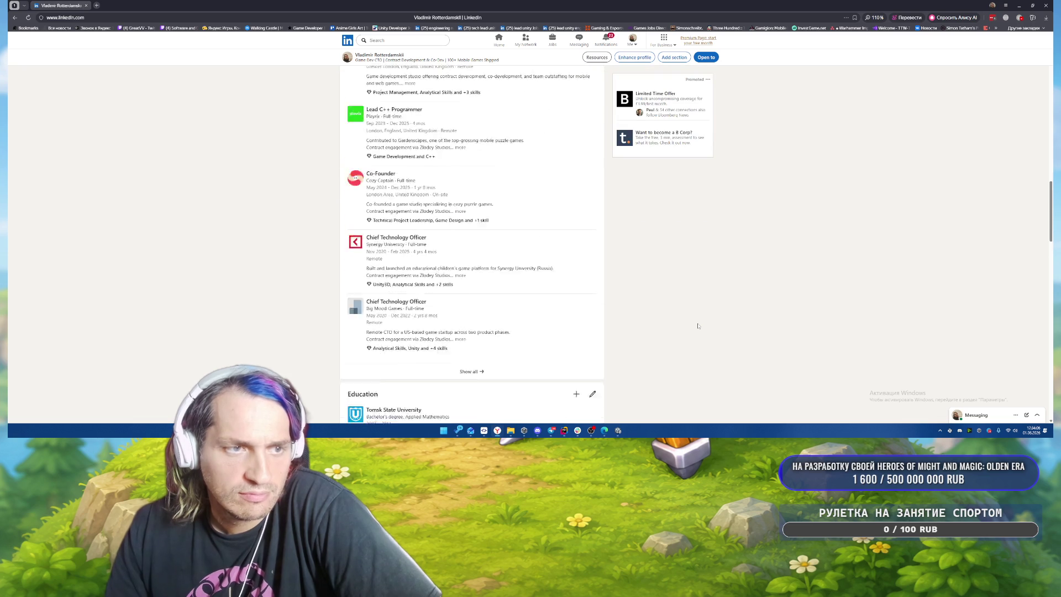
{"action": "scroll", "coordinate": [697, 325], "scroll_direction": "down", "scroll_amount": 4}
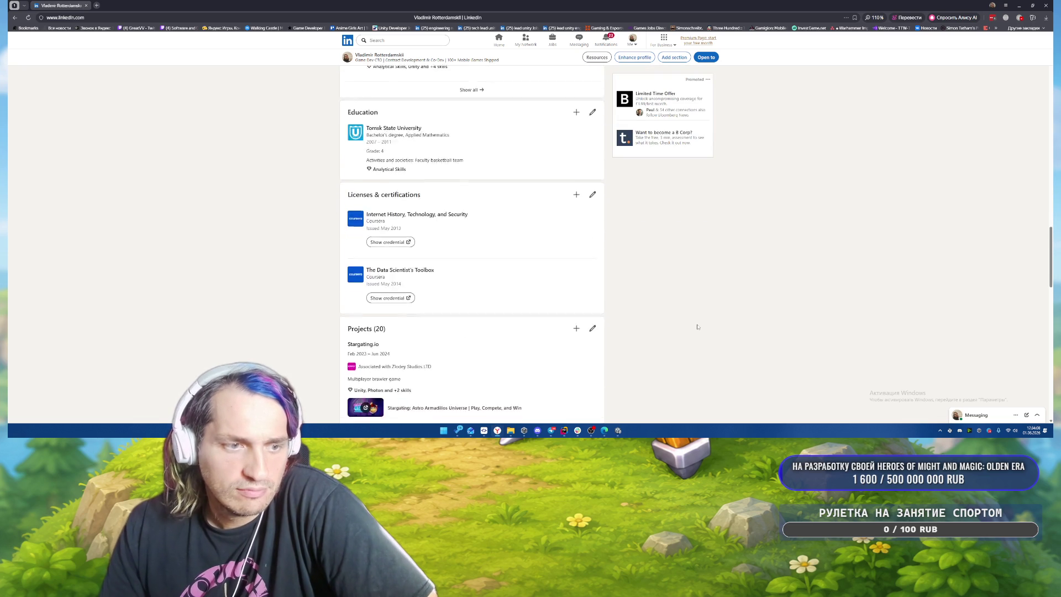
{"action": "scroll", "coordinate": [698, 327], "scroll_direction": "down", "scroll_amount": 1}
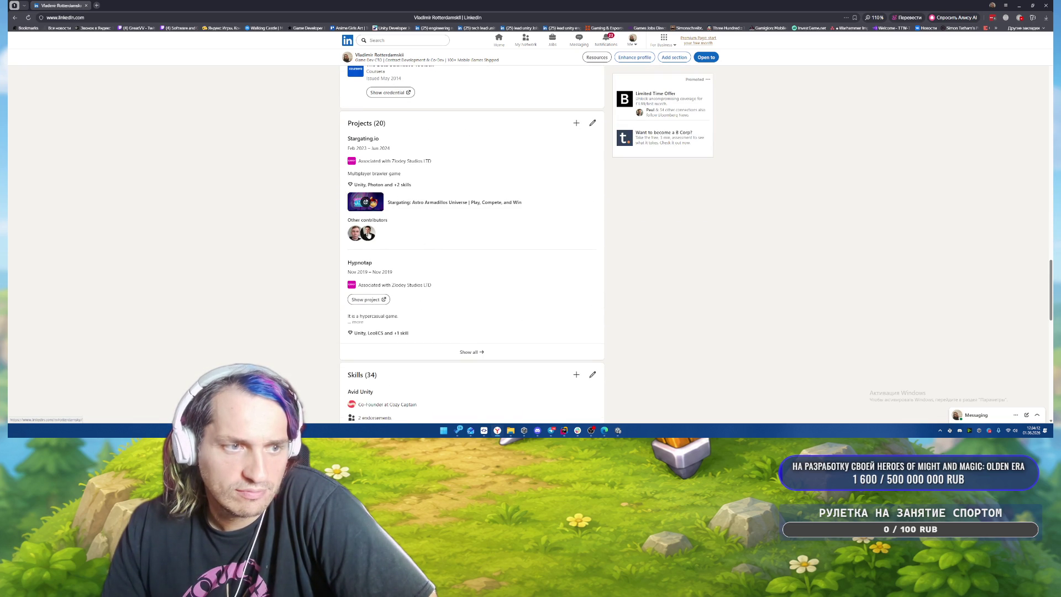
Step: Glance at a project's contributors, then open the full Recommendations page via its pencil icon
{"action": "left_click", "coordinate": [368, 233]}
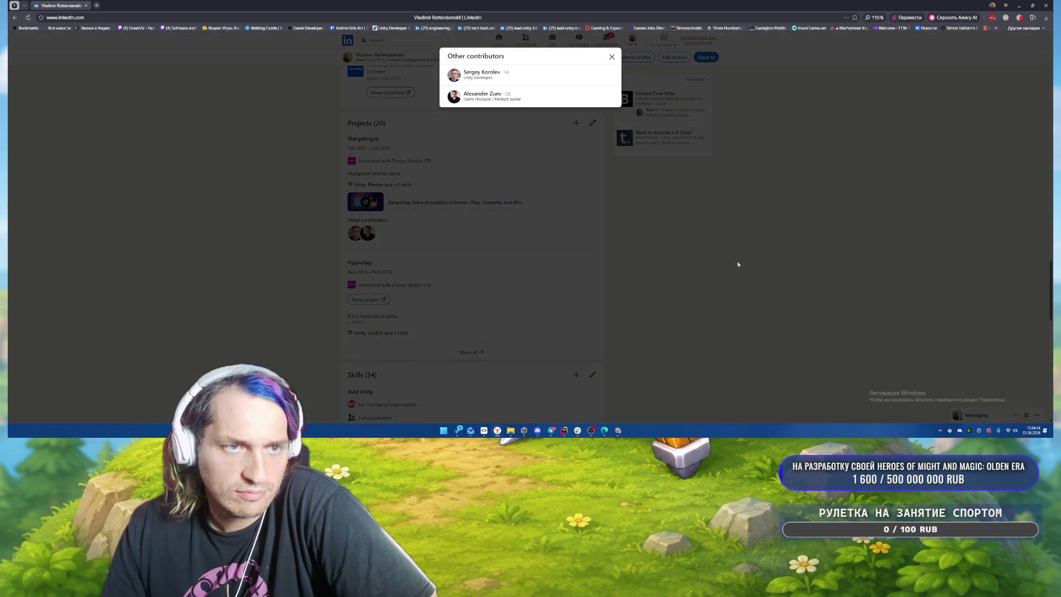
{"action": "left_click", "coordinate": [740, 261]}
{"action": "scroll", "coordinate": [599, 269], "scroll_direction": "up", "scroll_amount": 5}
{"action": "scroll", "coordinate": [599, 269], "scroll_direction": "up", "scroll_amount": 10}
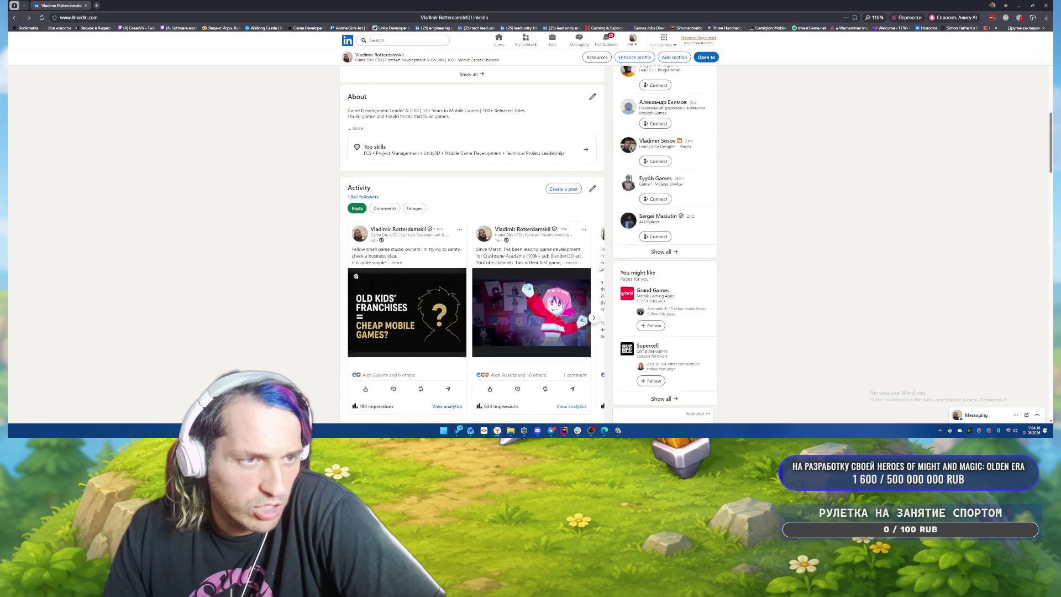
{"action": "scroll", "coordinate": [541, 232], "scroll_direction": "down", "scroll_amount": 10}
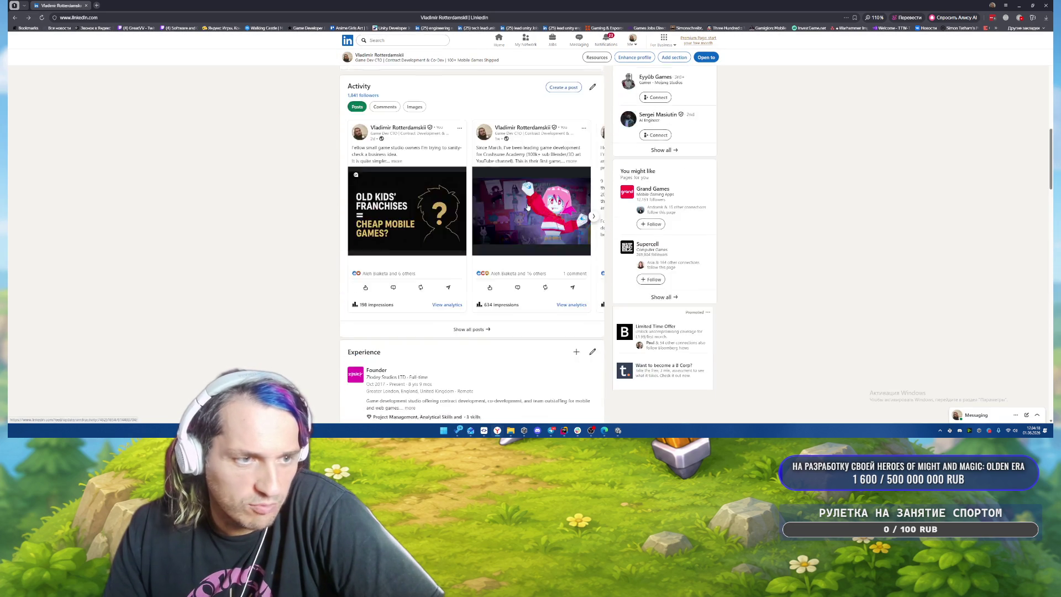
{"action": "scroll", "coordinate": [530, 205], "scroll_direction": "down", "scroll_amount": 10}
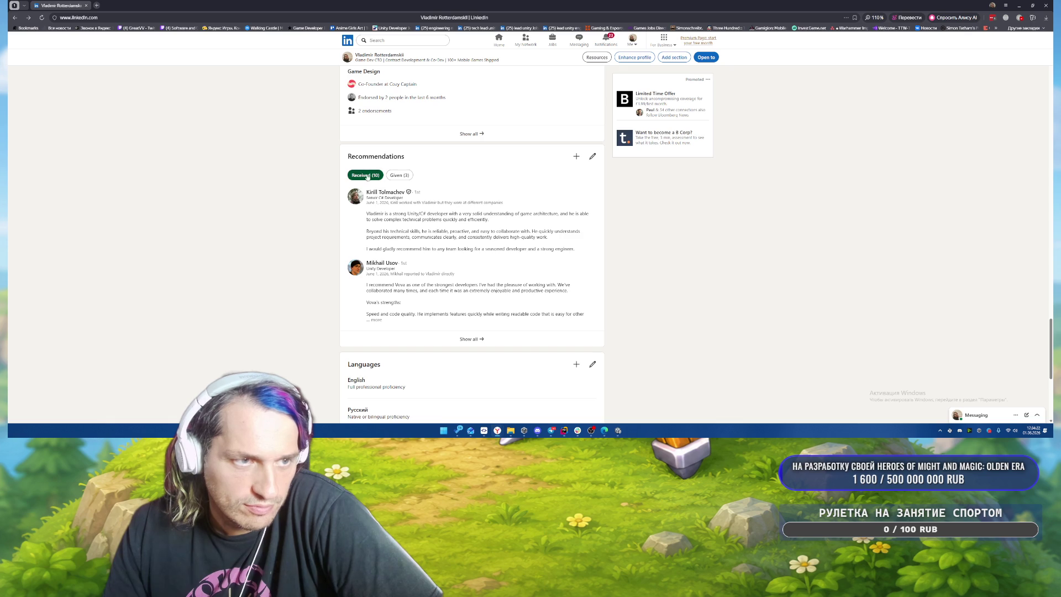
{"action": "left_click", "coordinate": [592, 157]}
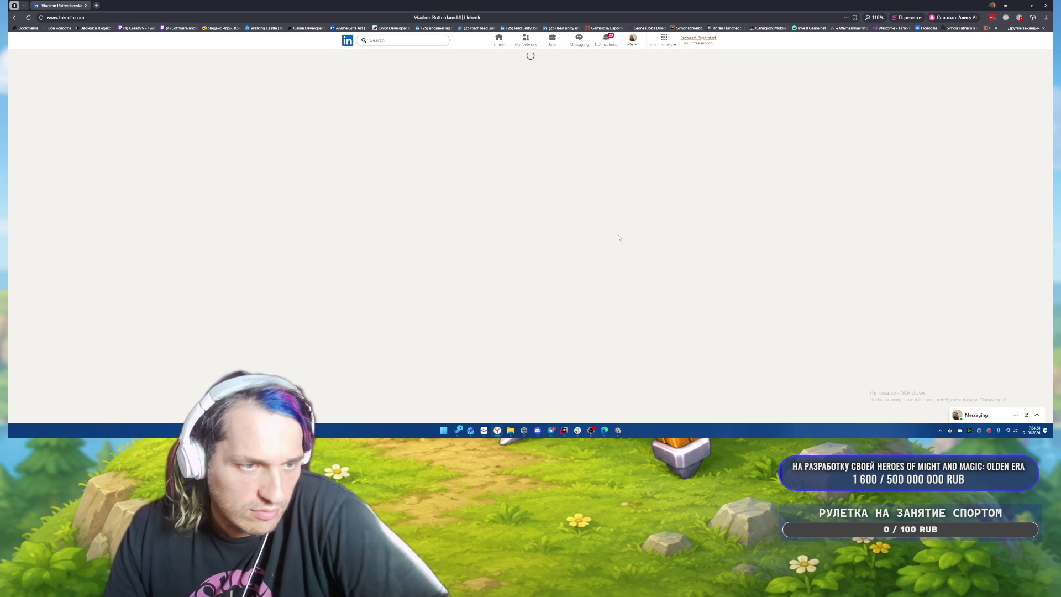